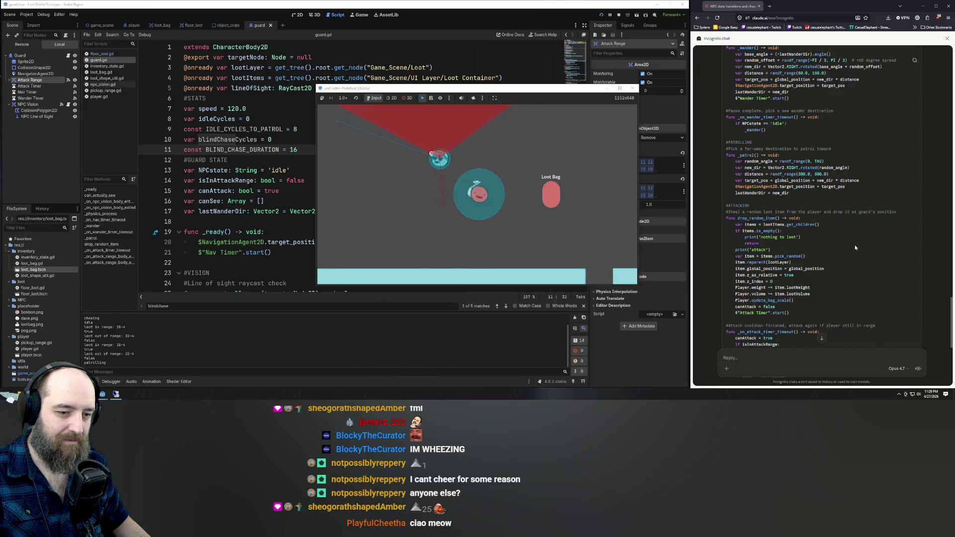
Step: Leave the running guard game and bring the guard.gd script editor back to the front
left_click(788, 357)
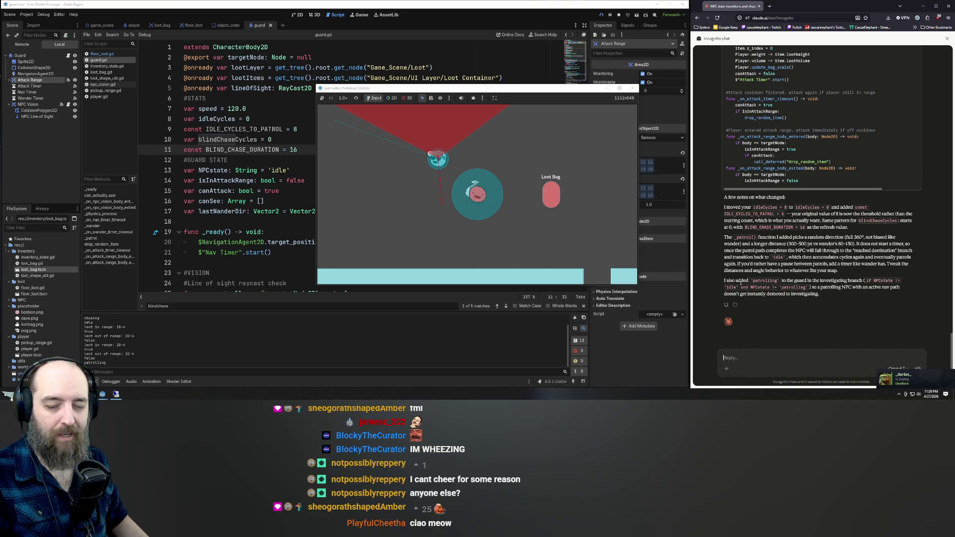
left_click(259, 129)
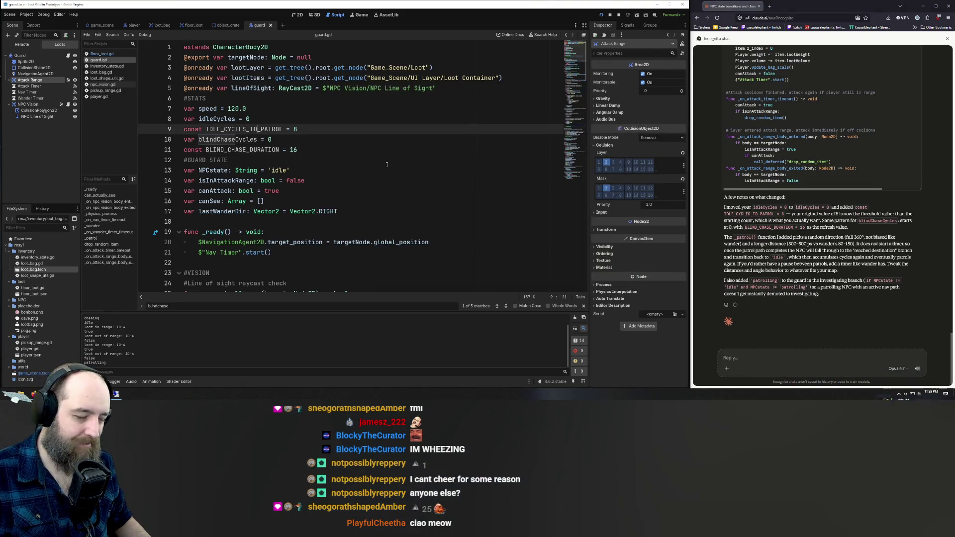
Step: Replace the entire guard.gd script with Claude's copied code
scroll(438, 177, "down", 4)
scroll(438, 176, "up", 4)
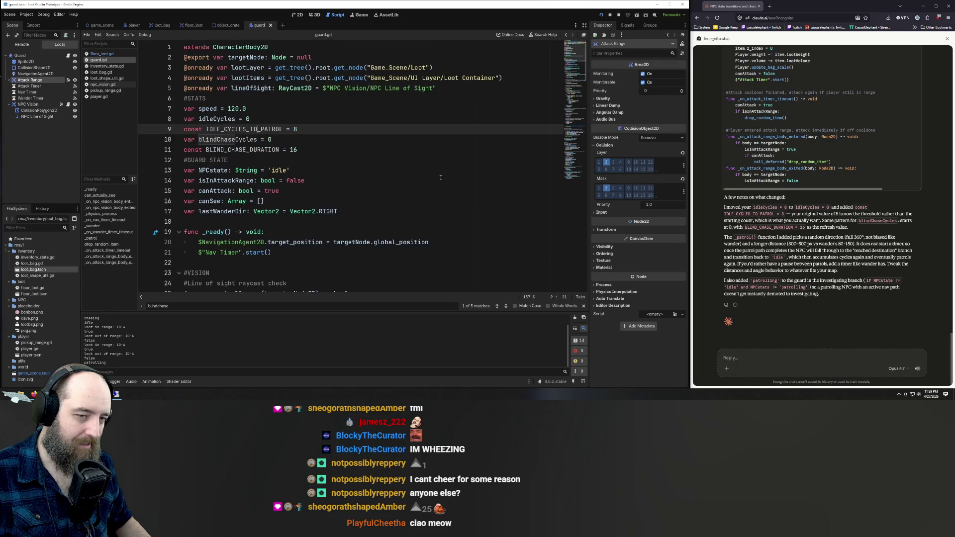
left_click(418, 161)
scroll(421, 158, "down", 20)
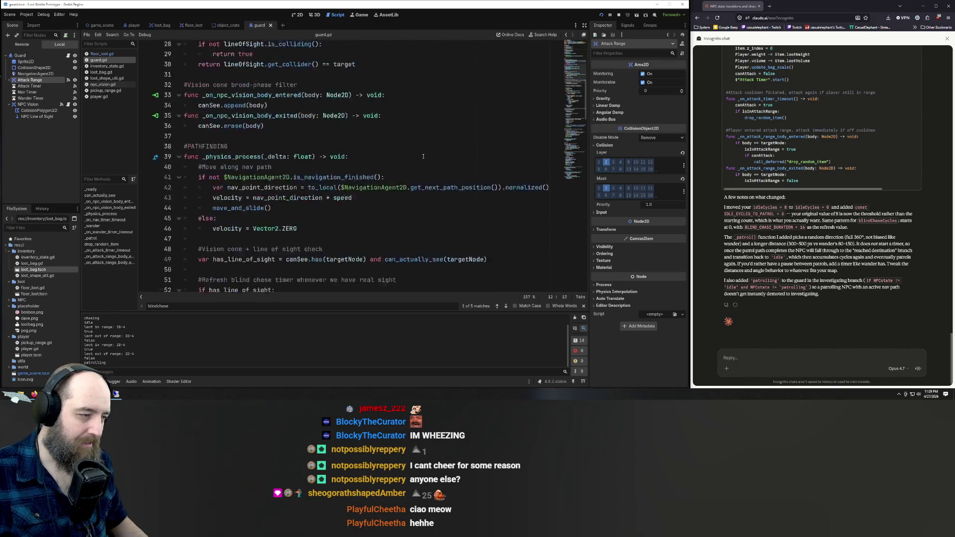
scroll(423, 156, "down", 4)
left_click(423, 141)
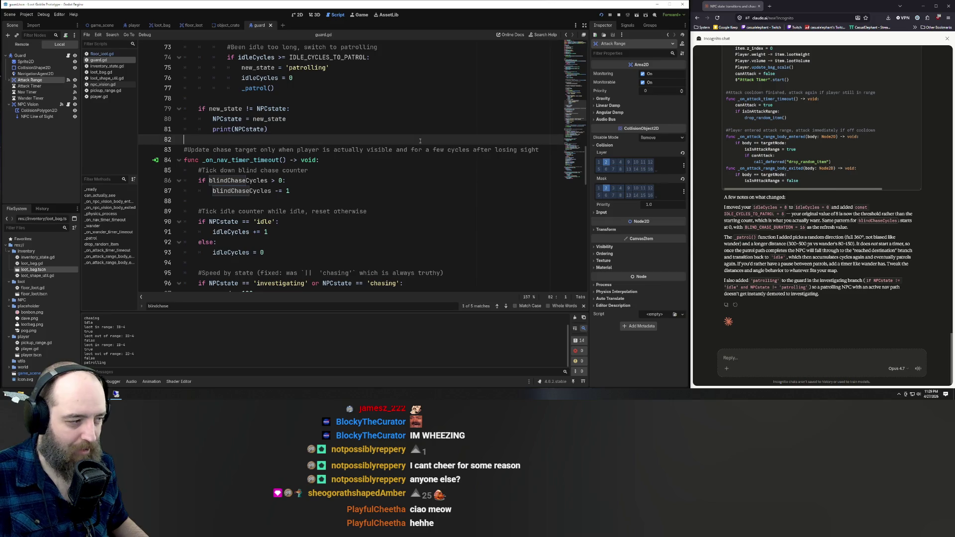
scroll(422, 149, "down", 4)
scroll(423, 150, "down", 8)
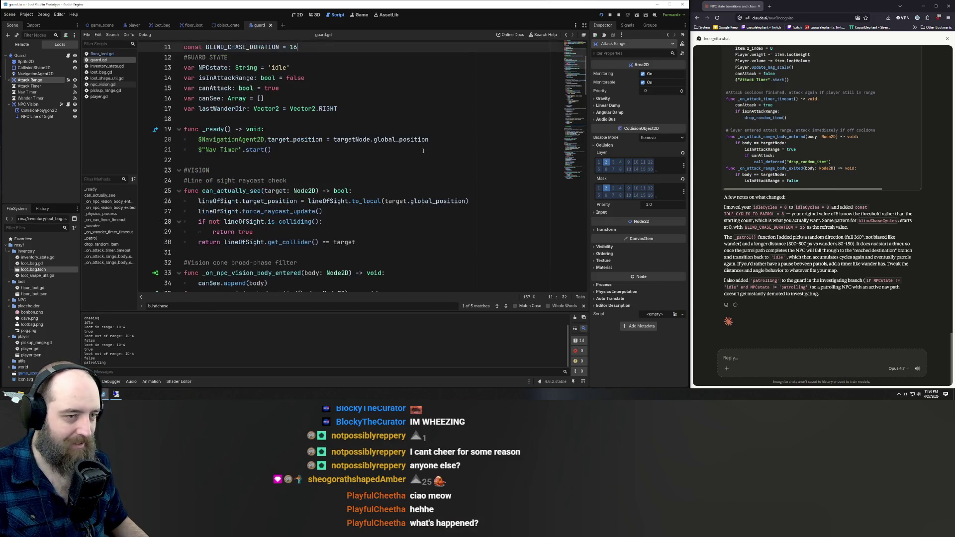
key("ctrl+a")
key("ctrl+v")
Step: Find and delete the stray '# after' line left in the script
scroll(423, 150, "down", 8)
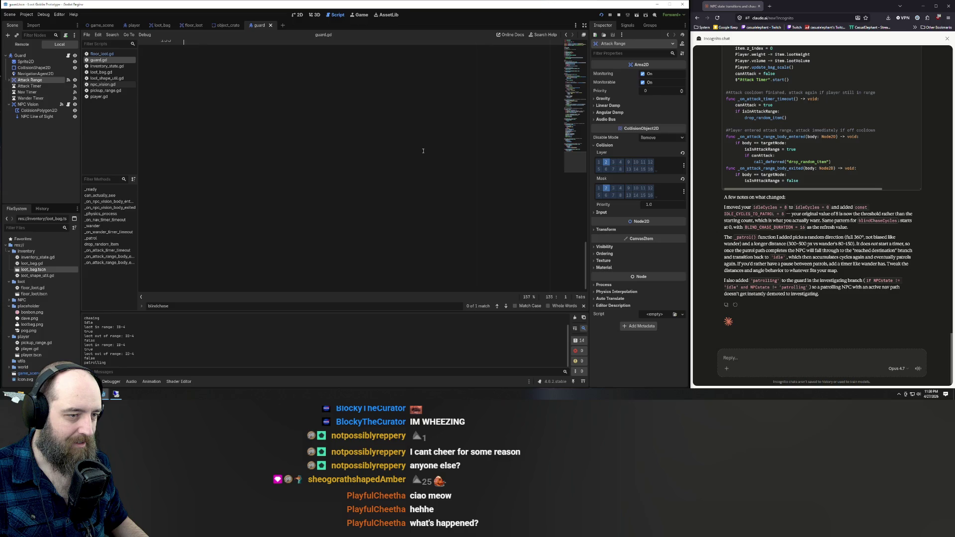
scroll(423, 151, "up", 5)
key("F3")
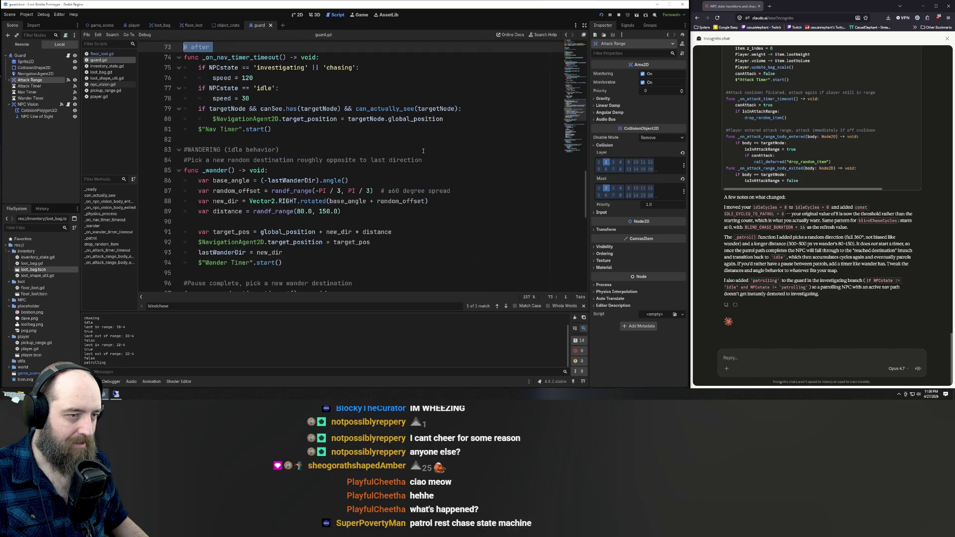
type("#")
key("BackSpace")
key("BackSpace")
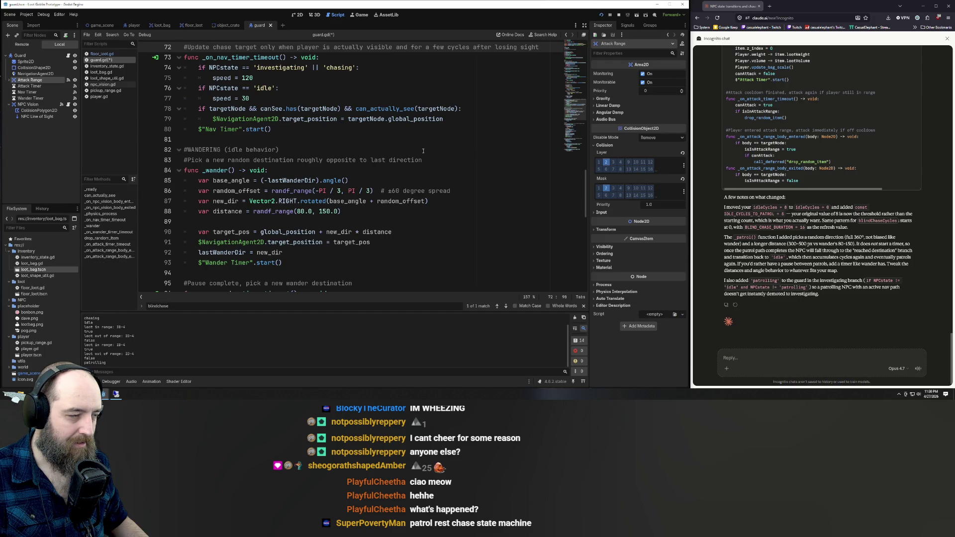
scroll(423, 151, "up", 4)
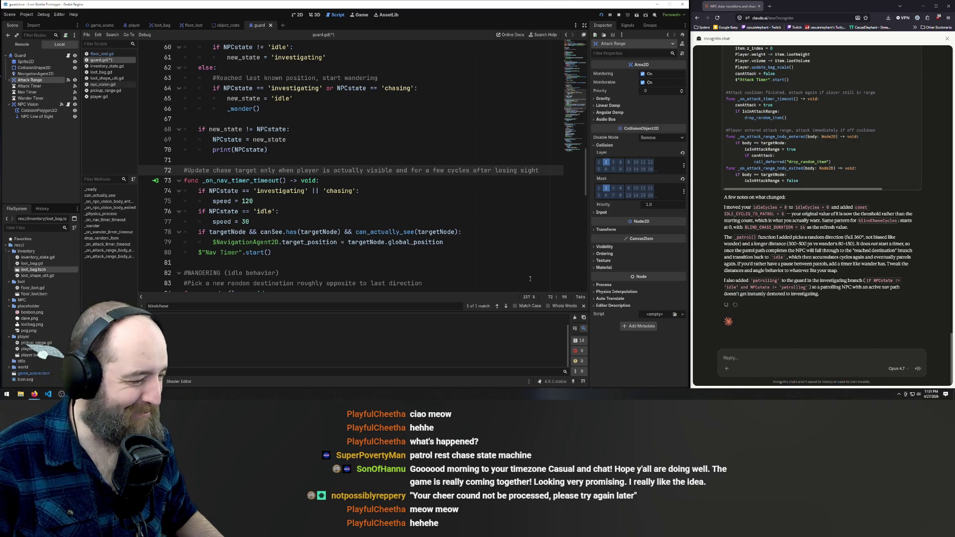
scroll(404, 208, "down", 5)
Step: Review Claude's proposed _patrol() code and notes, then restore the '# after' line in guard.gd
scroll(835, 196, "up", 5)
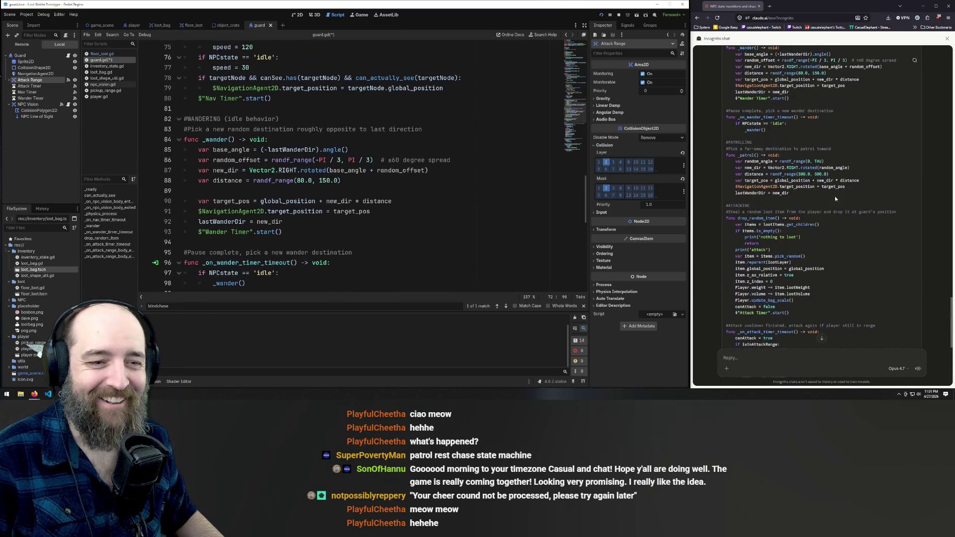
scroll(854, 189, "down", 5)
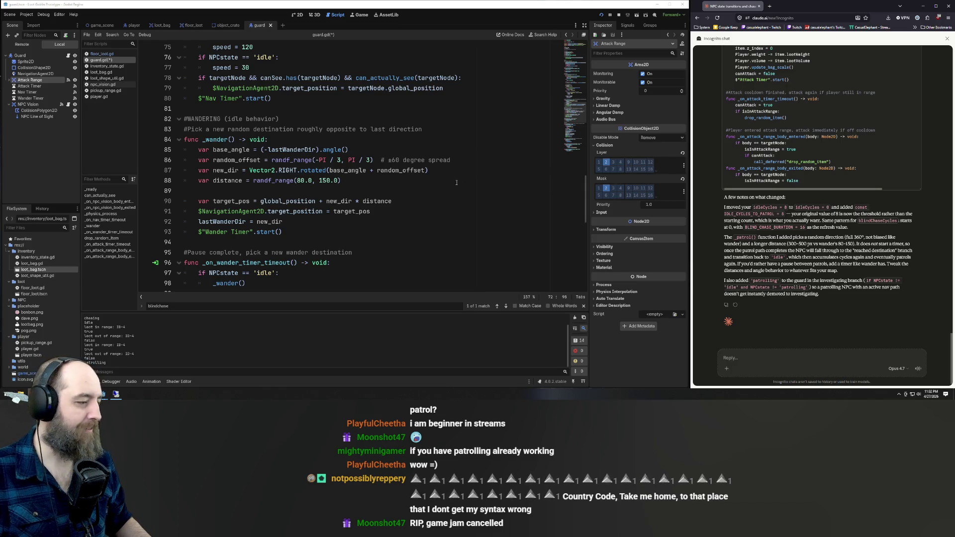
key("ctrl+z")
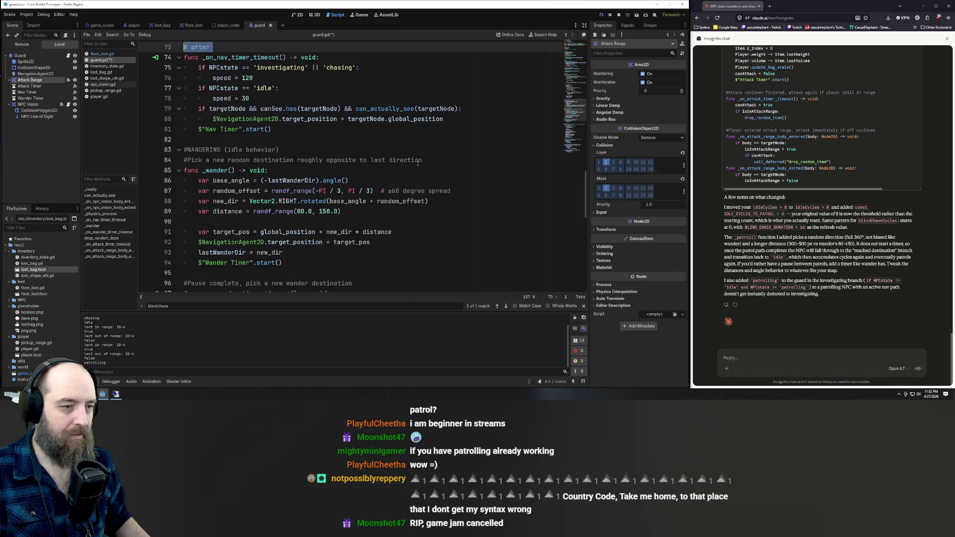
Step: Revert the pasted script and draft 'lets not assume too much, just set the state for now, we'
key("ctrl+z")
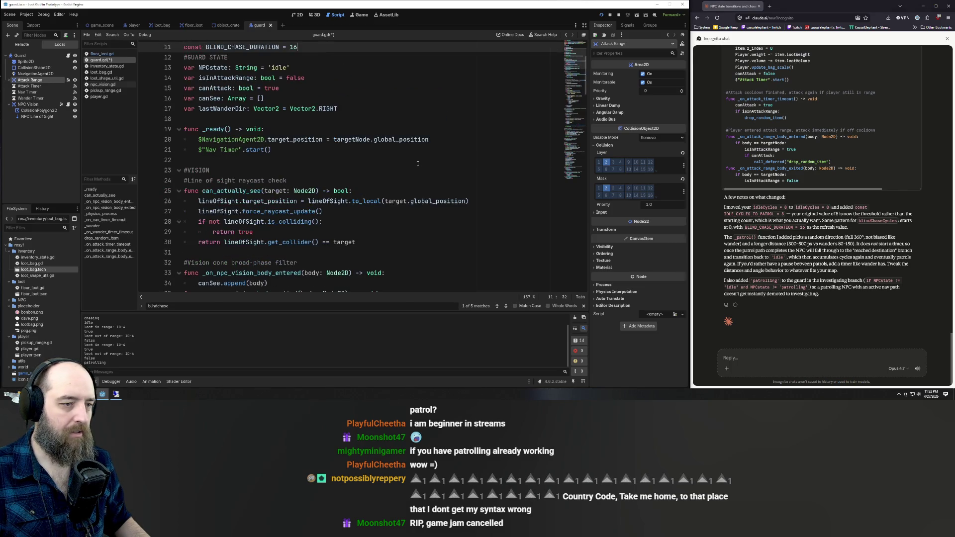
key("ctrl+a")
left_click(829, 349)
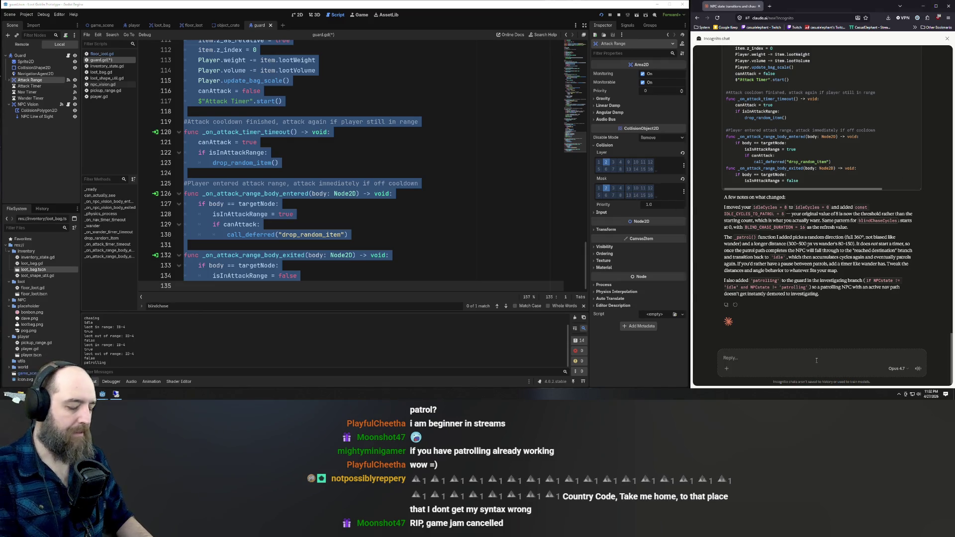
type("lets not")
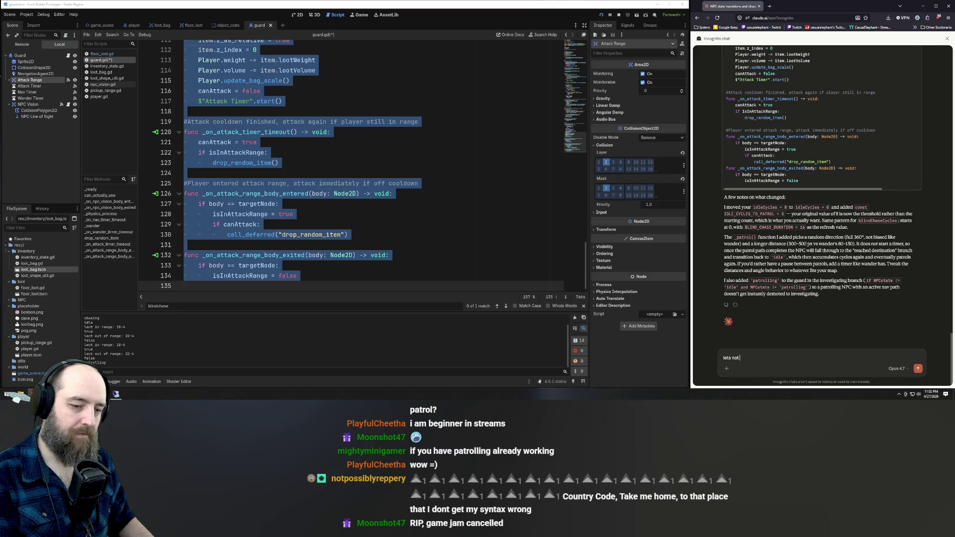
type(" assume t")
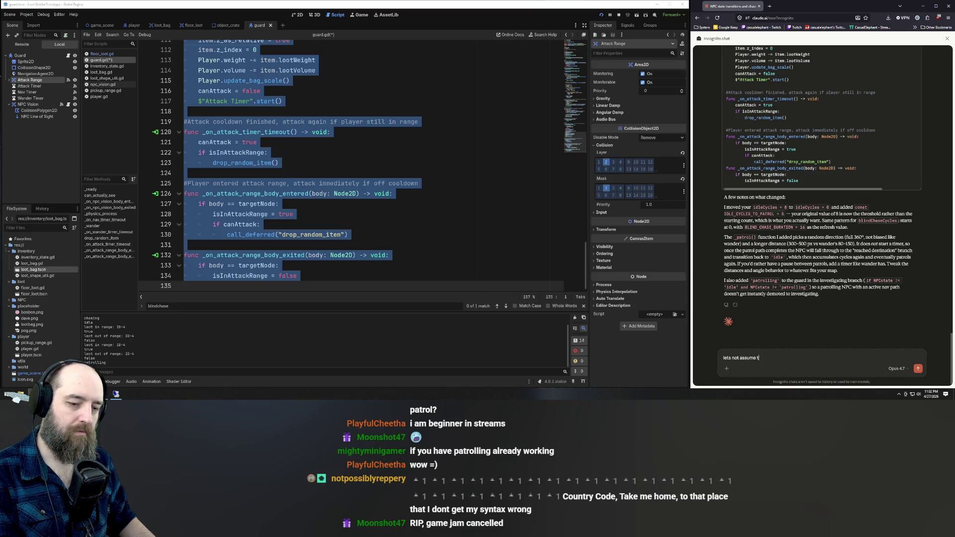
type("oo much, jus")
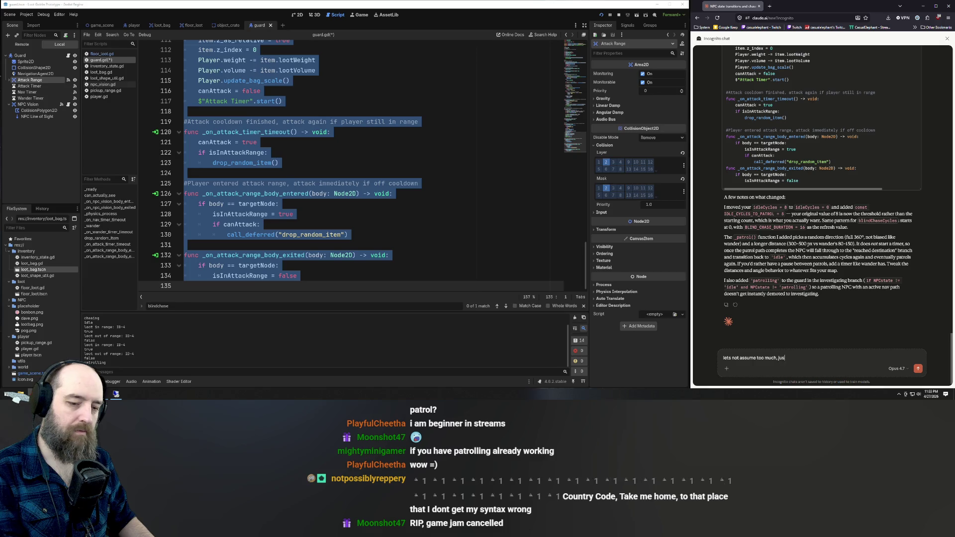
type("t set the stat")
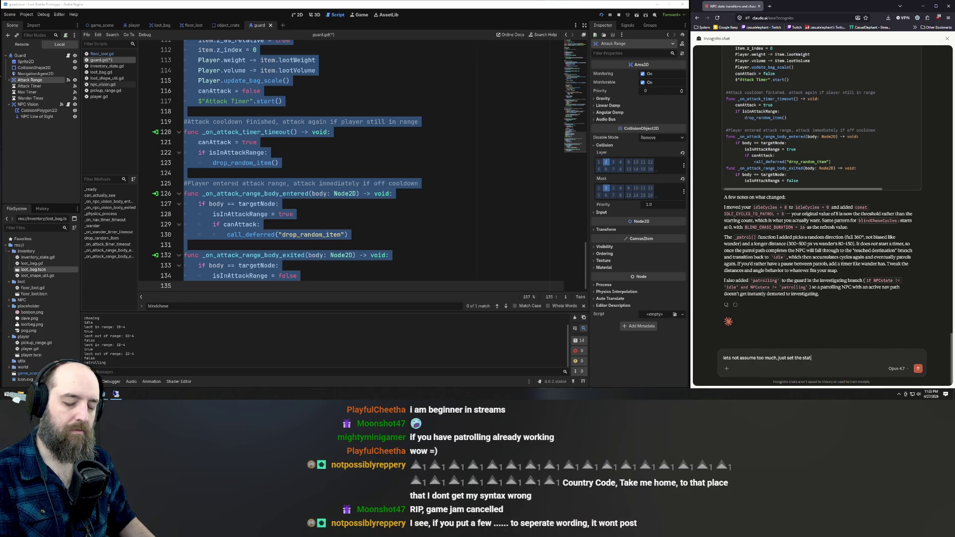
type("e for now")
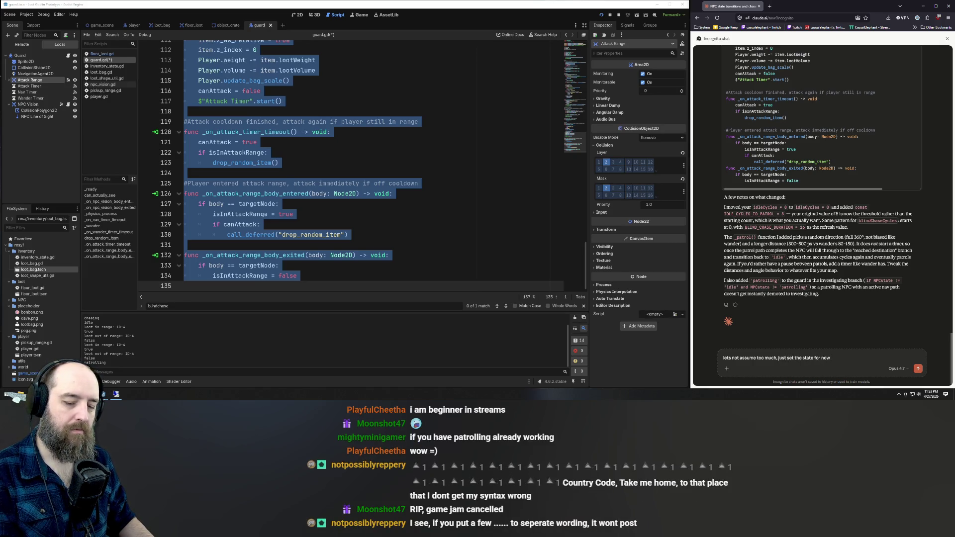
type(", U'landle the")
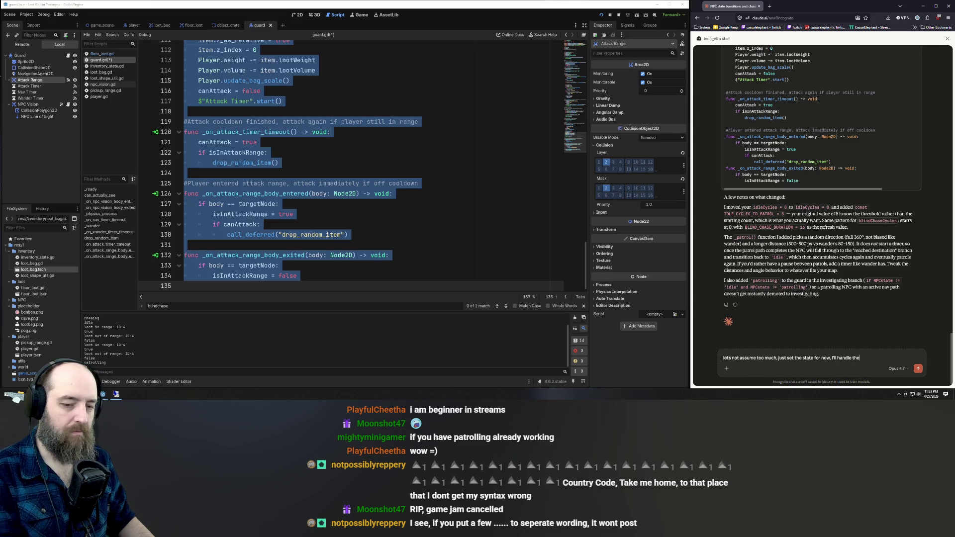
type("atr")
key("ctrl+BackSpace")
key("ctrl+BackSpace")
key("ctrl+BackSpace")
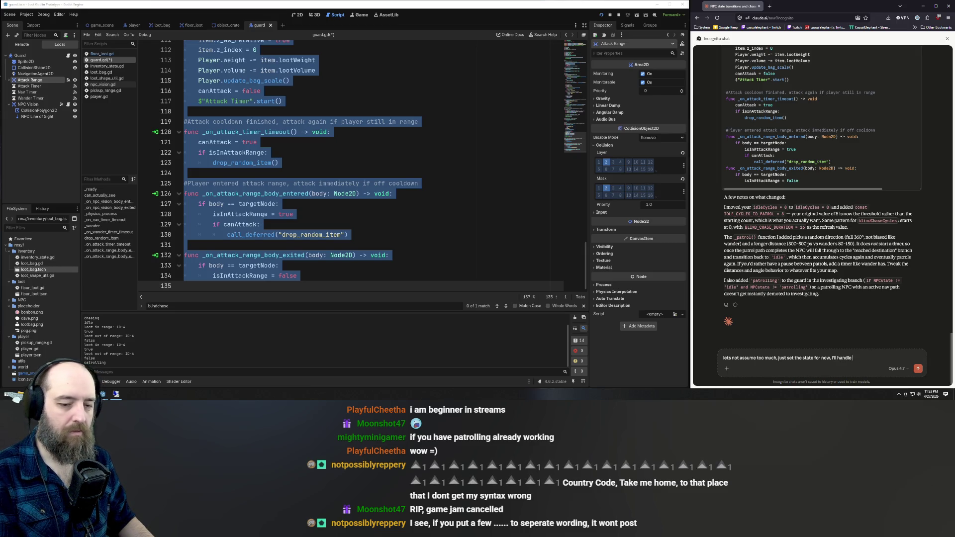
type("we")
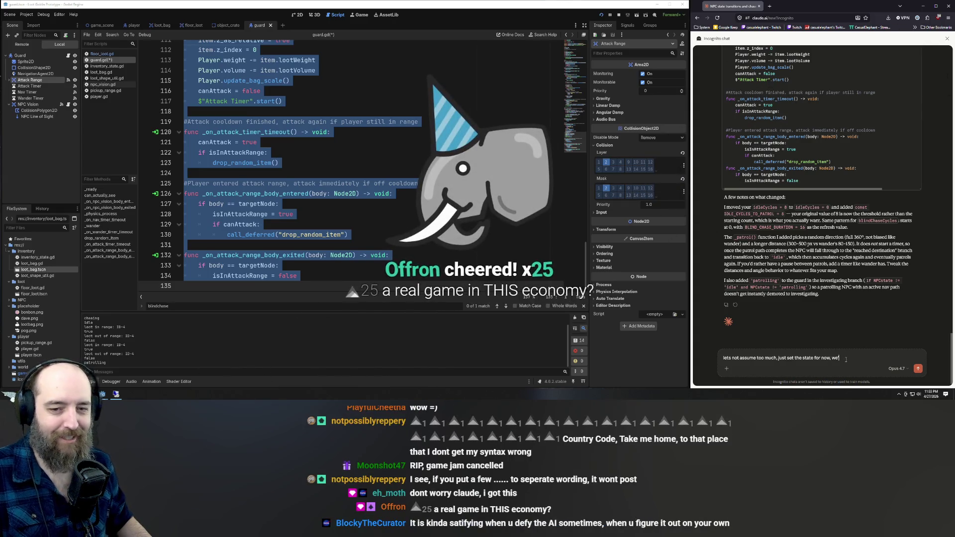
Step: Add an apostrophe after 'we' in the Claude draft reply
type("'")
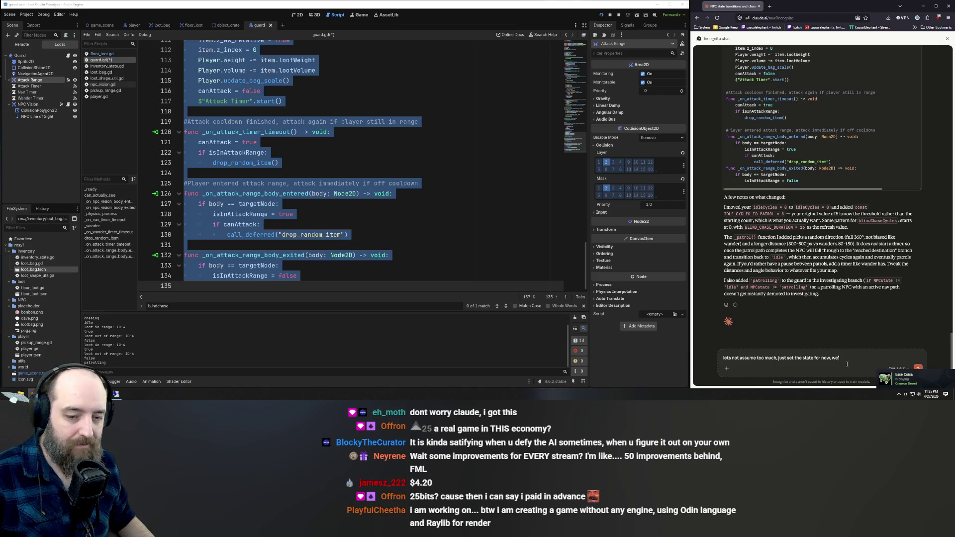
type("'")
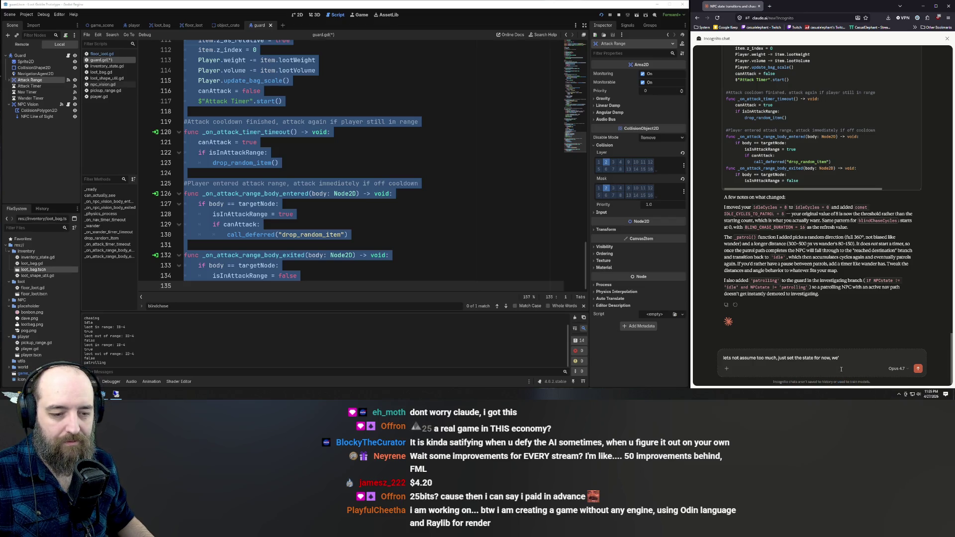
Step: Fix the doubled apostrophe and continue the reply with "we'll handle the patrolling"
key("BackSpace")
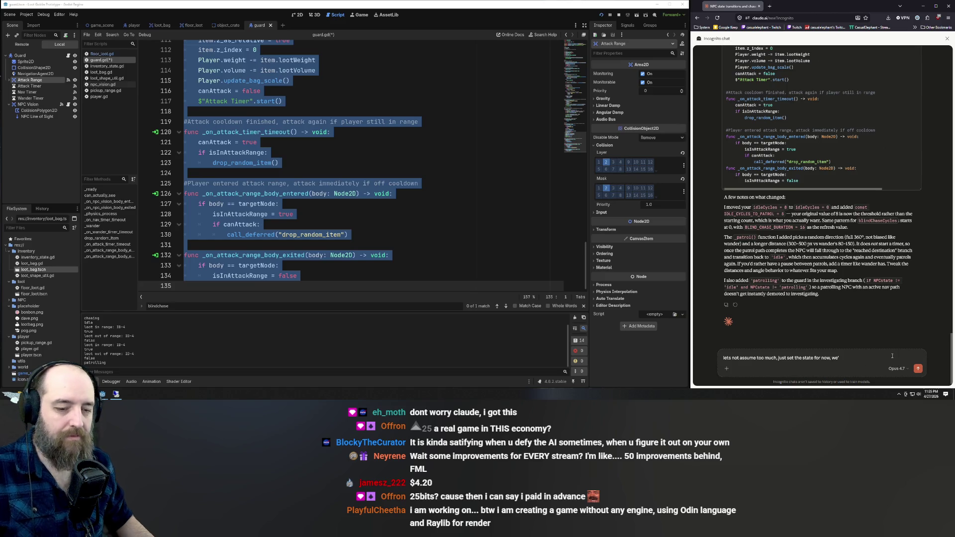
type("'ll ")
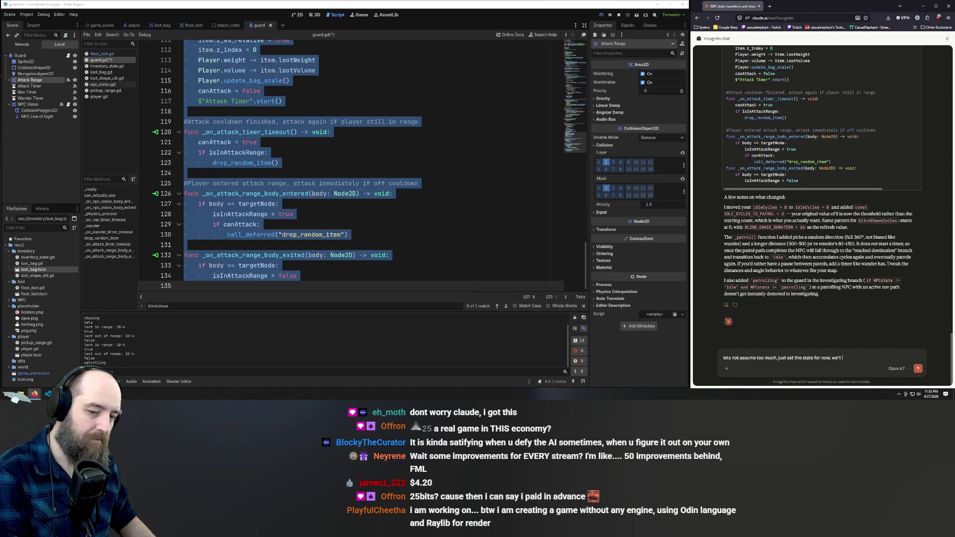
type("handle the")
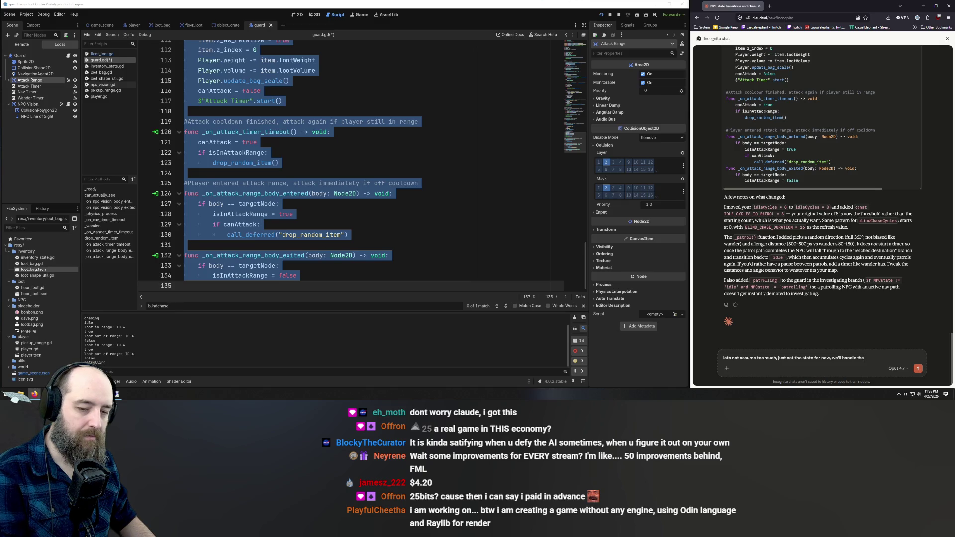
type(" patrolling logic")
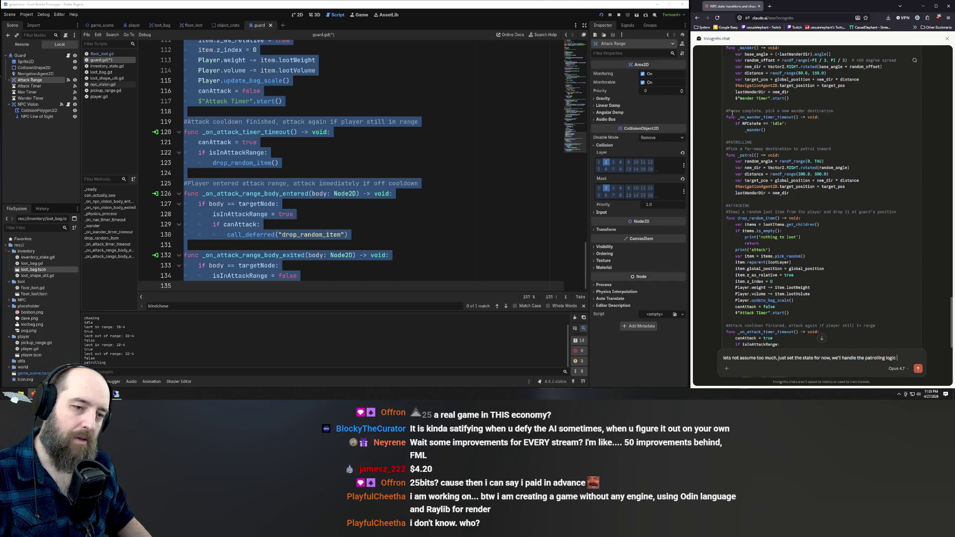
left_click(466, 140)
scroll(457, 145, "up", 5)
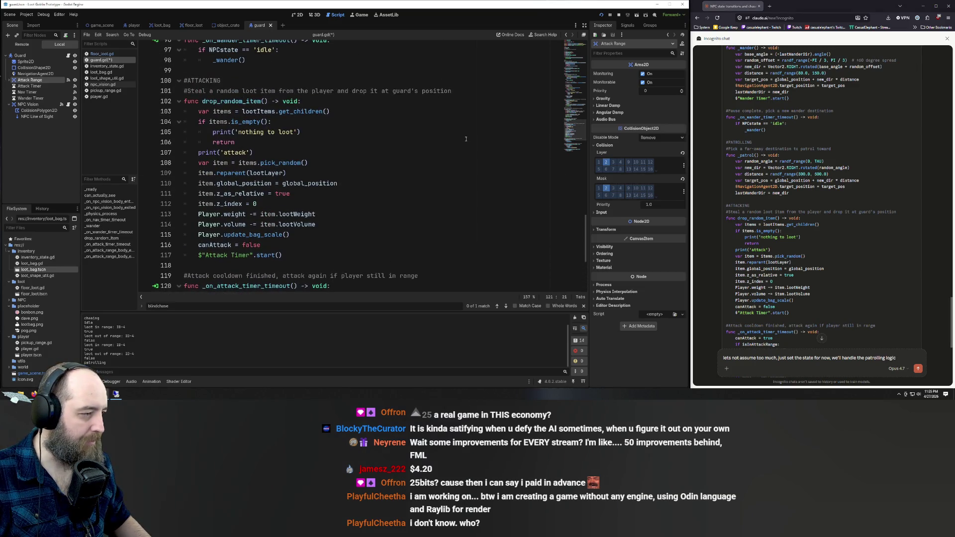
scroll(448, 151, "up", 7)
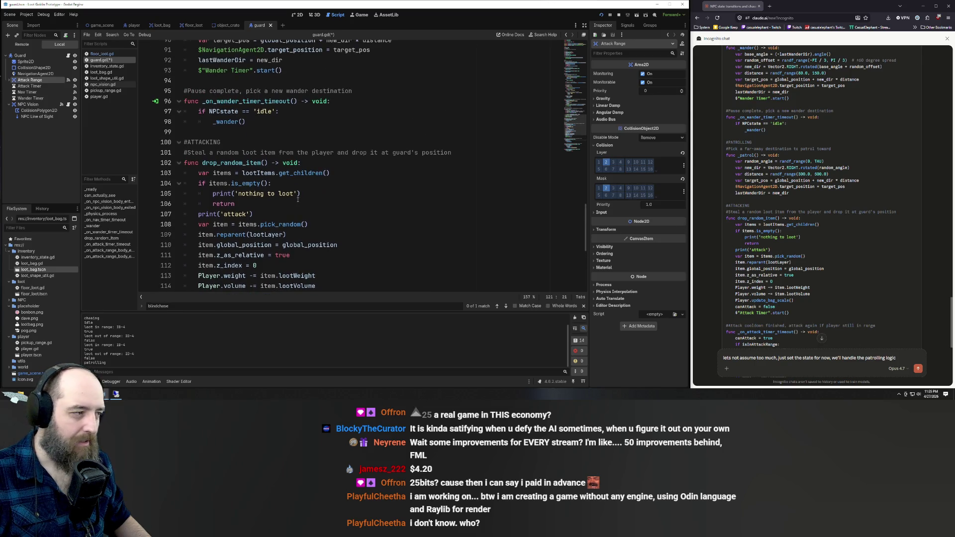
scroll(319, 192, "up", 5)
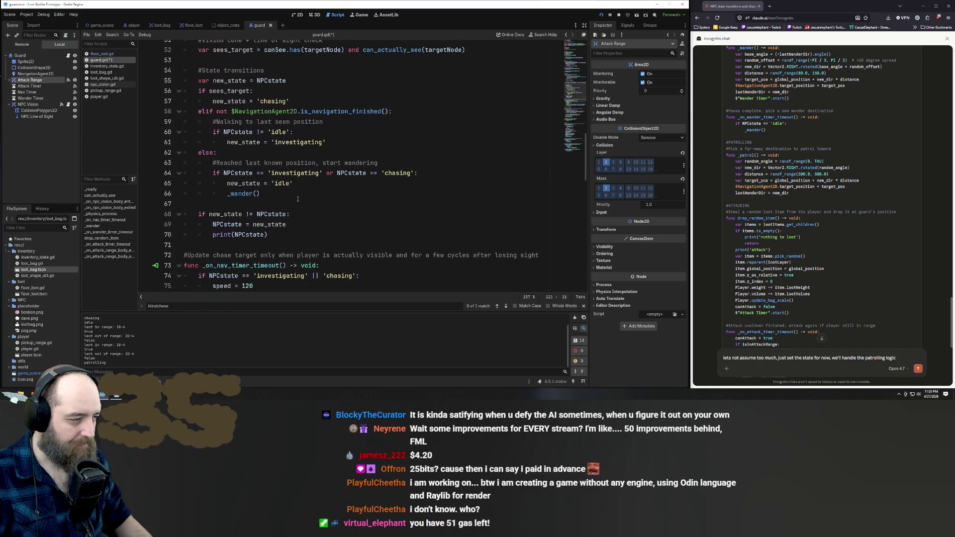
Step: Search guard.gd for 'patrol' and ask Claude 'why the _ in front of patrol?'
key("ctrl+f")
type("patrol")
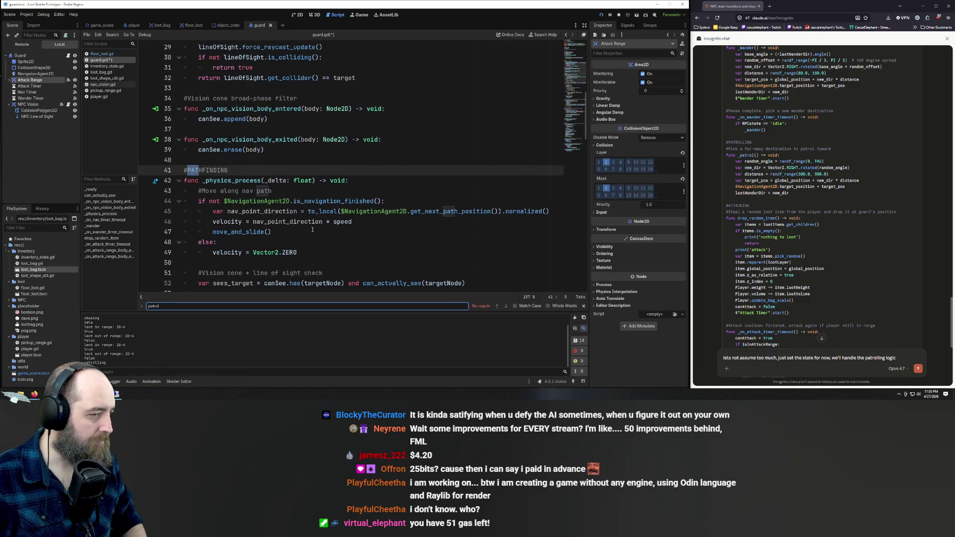
left_click(831, 358)
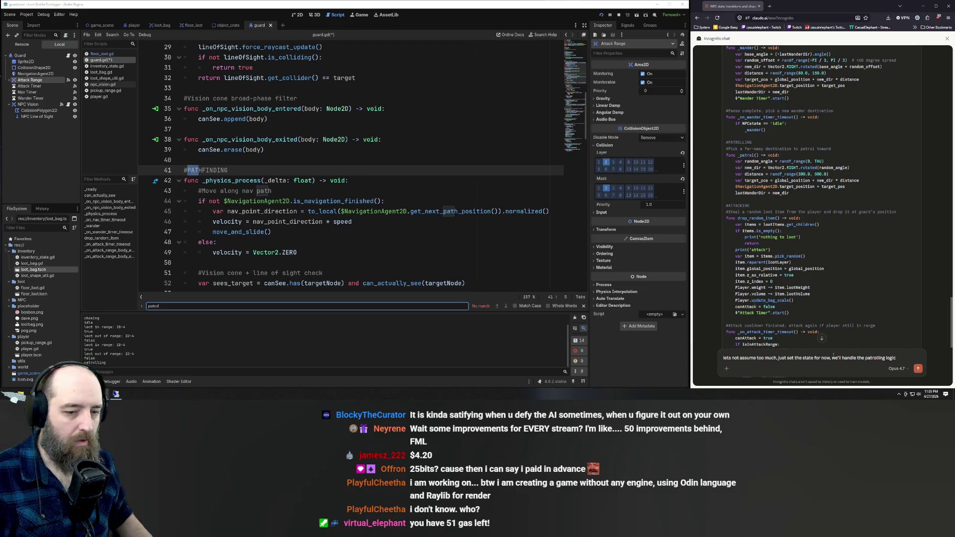
key("ctrl+a")
key("BackSpace")
type("why")
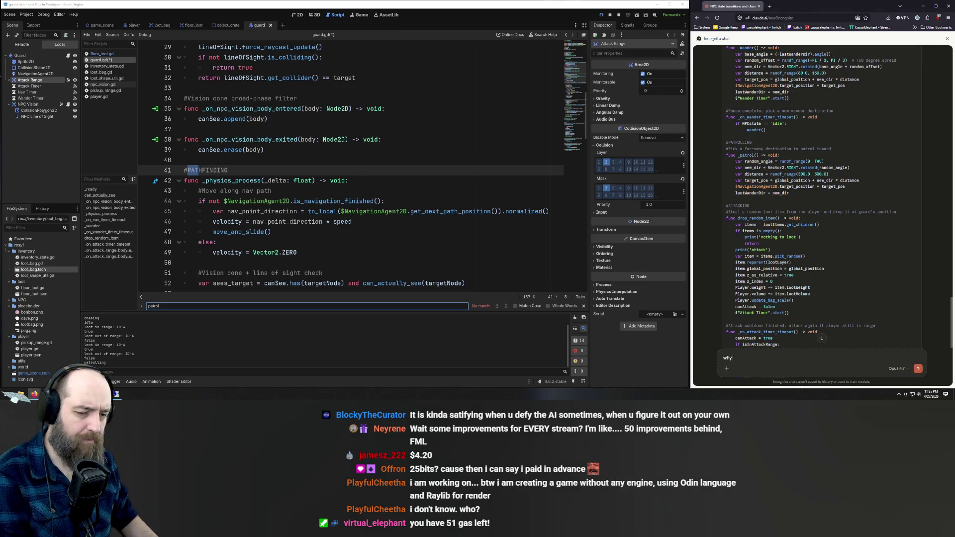
type(" the _ in front of pa")
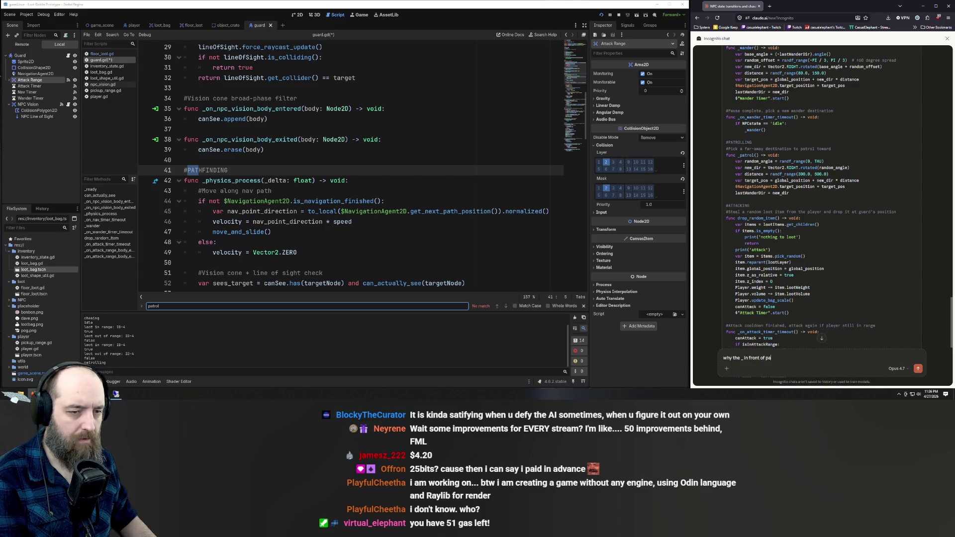
type("trol?")
key("Return")
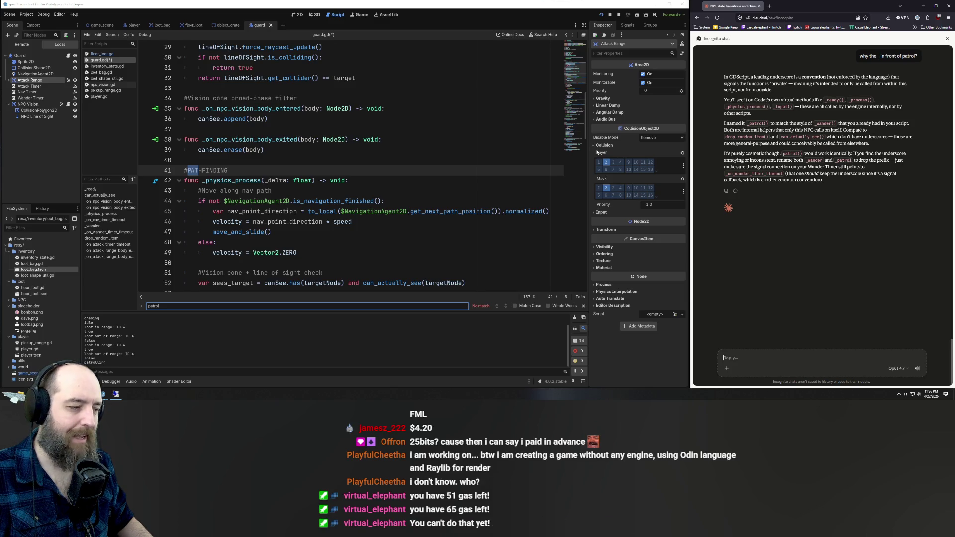
left_click(352, 199)
scroll(373, 192, "down", 5)
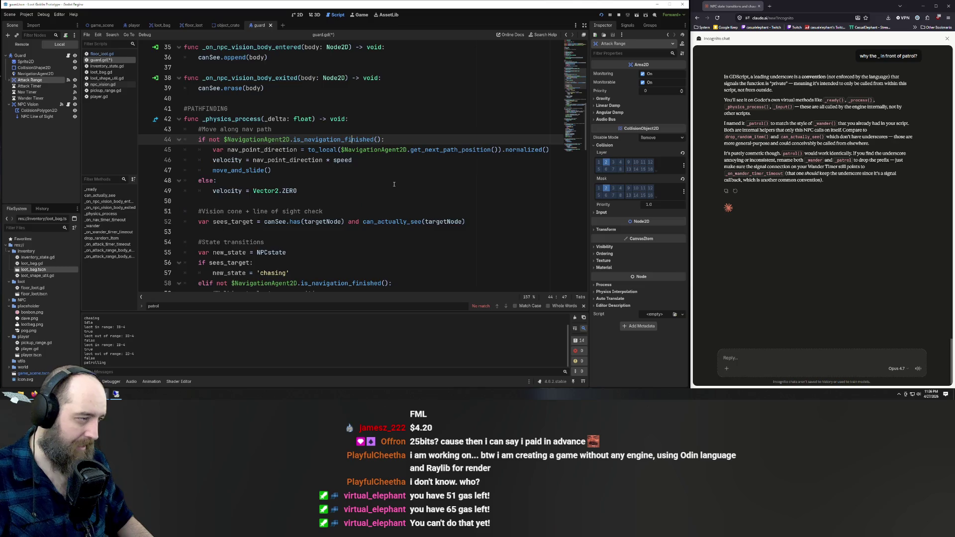
scroll(394, 184, "down", 5)
scroll(401, 176, "up", 5)
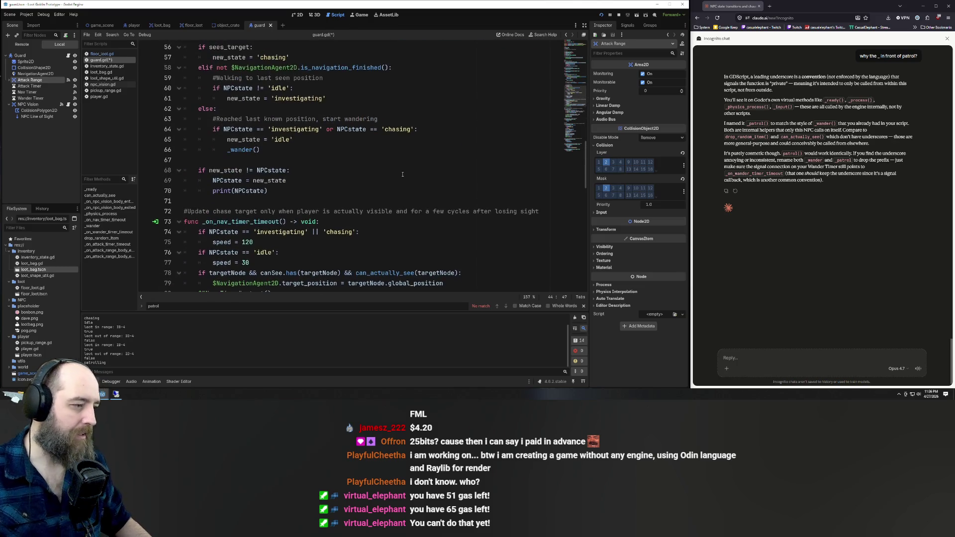
scroll(402, 174, "up", 7)
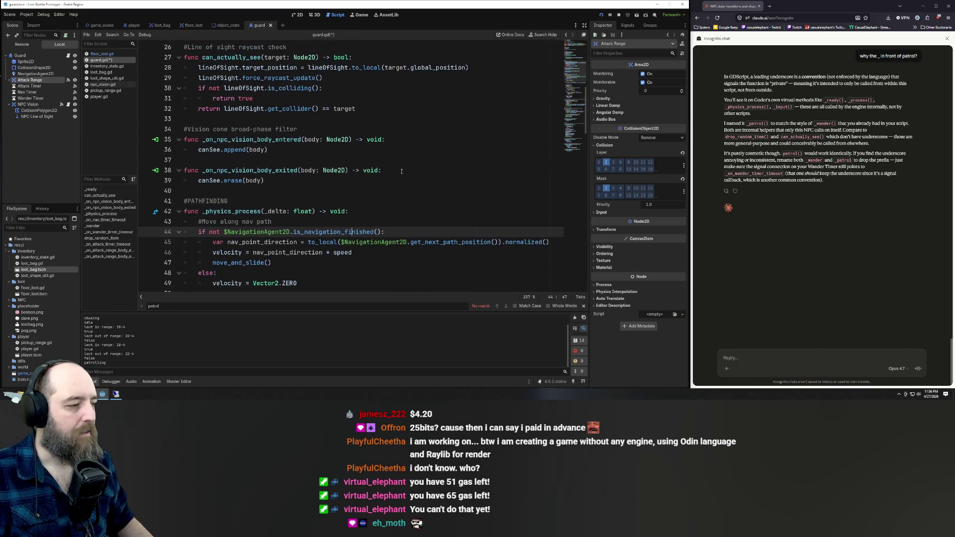
scroll(402, 172, "up", 1)
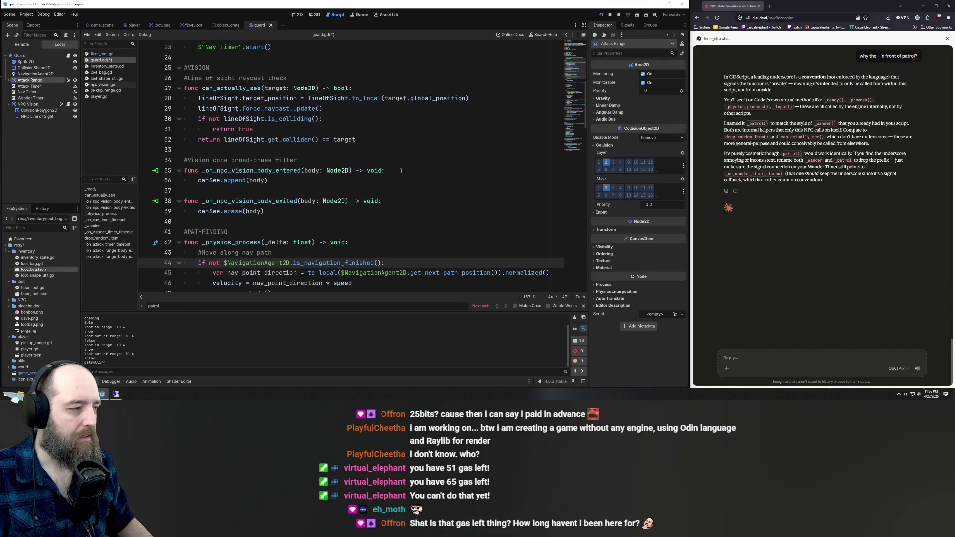
scroll(402, 171, "up", 3)
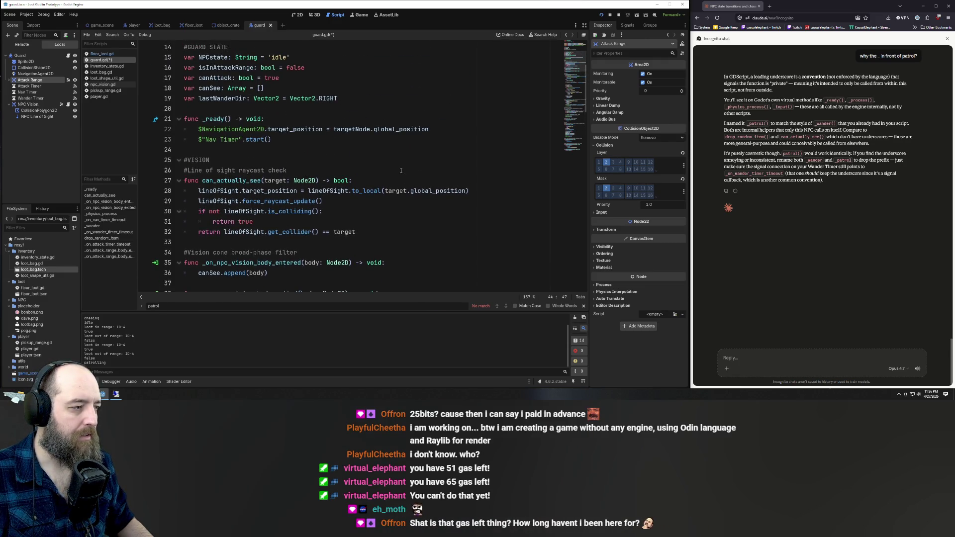
scroll(401, 171, "up", 2)
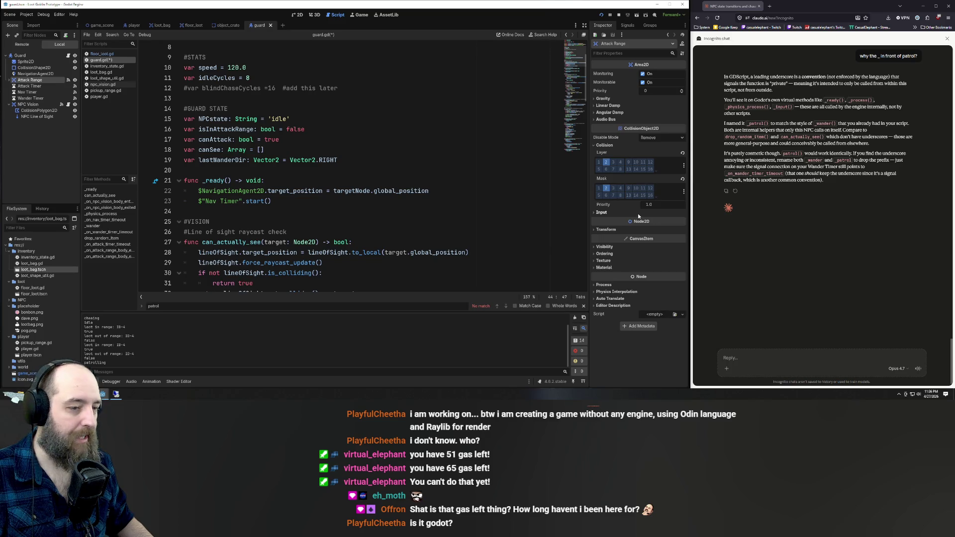
left_click(361, 208)
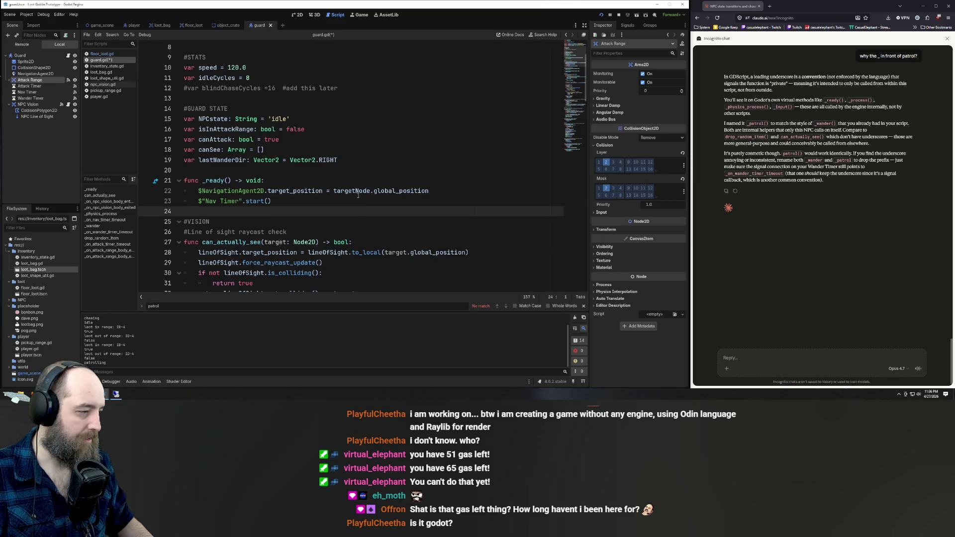
scroll(318, 204, "down", 7)
scroll(303, 199, "down", 4)
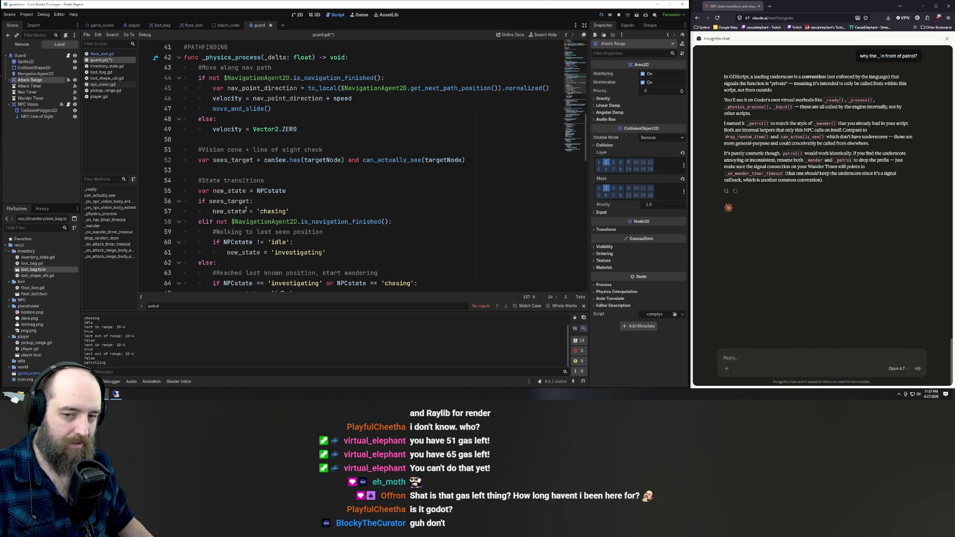
mouse_move(246, 210)
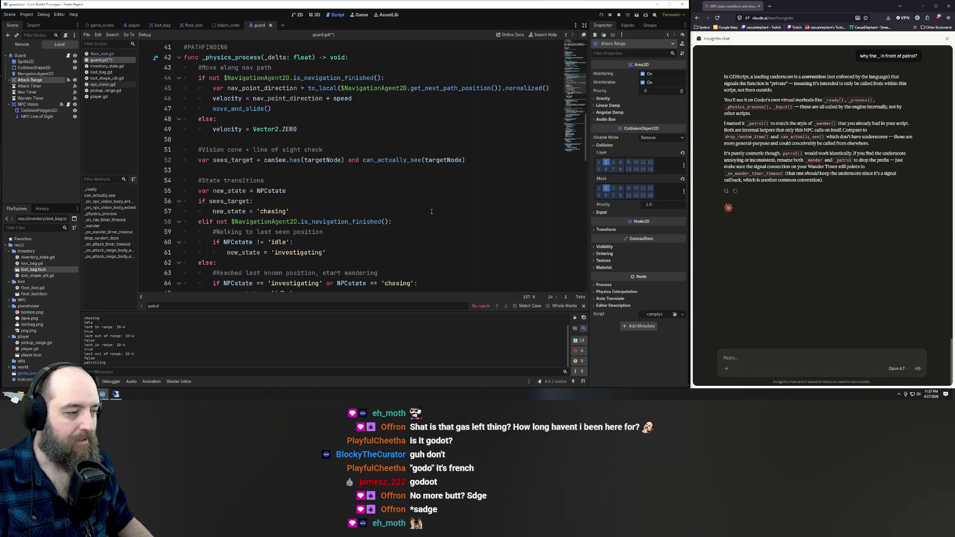
scroll(356, 150, "up", 1)
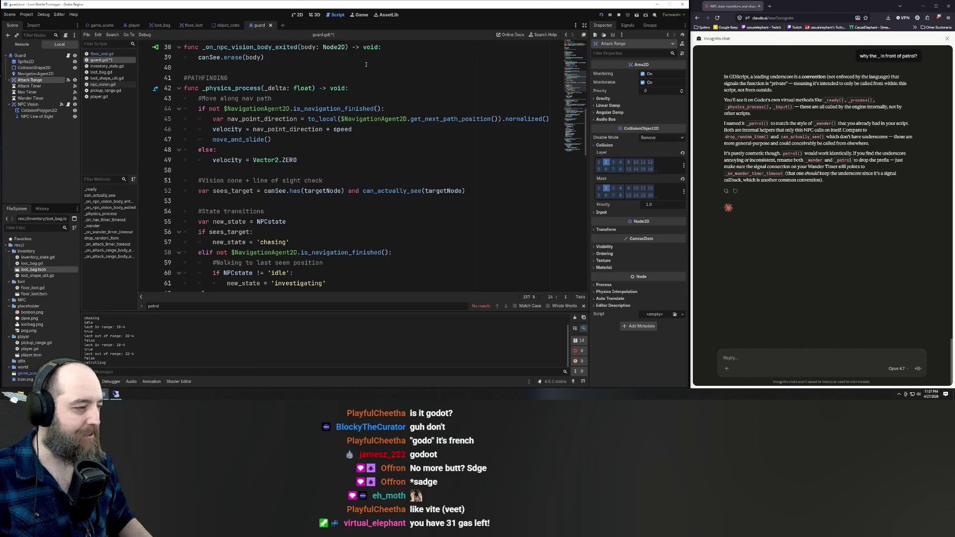
scroll(313, 134, "up", 4)
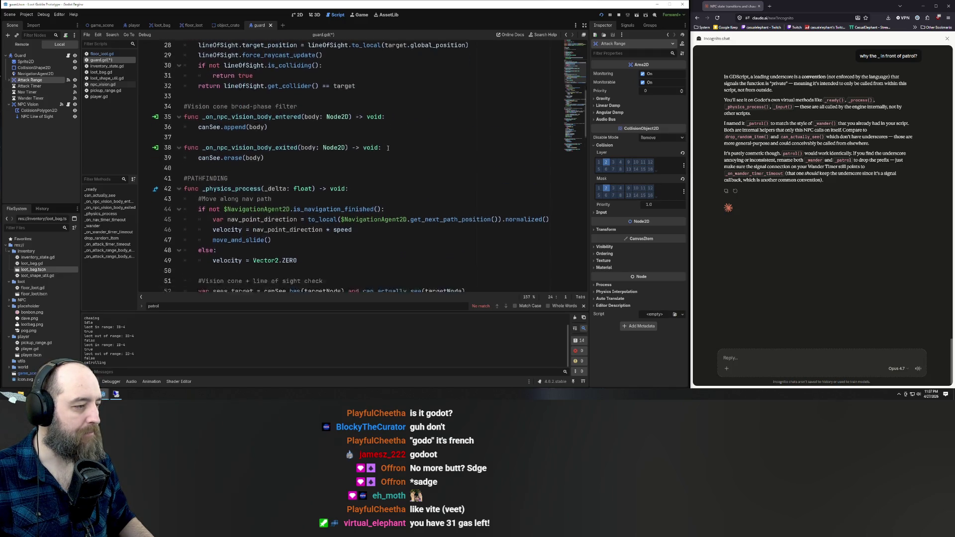
scroll(390, 148, "down", 6)
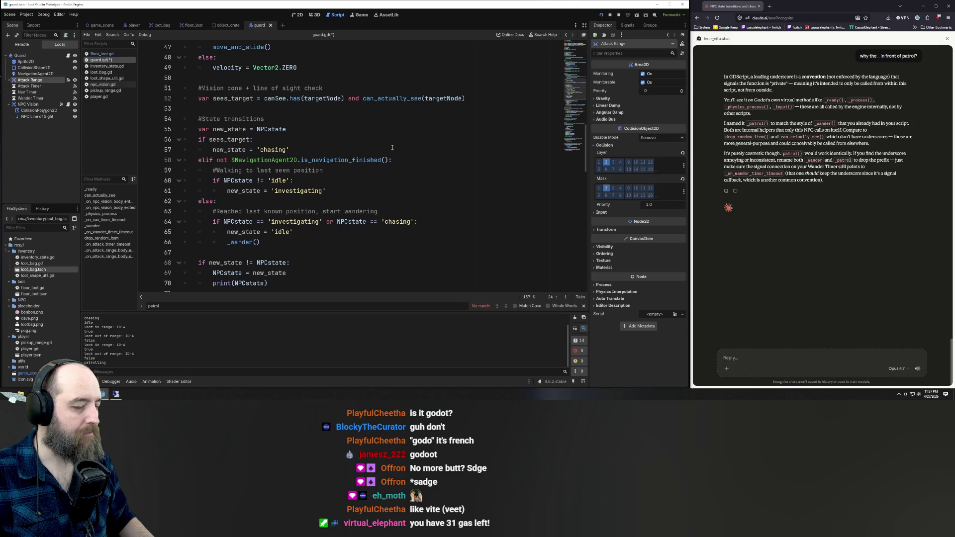
scroll(392, 148, "down", 7)
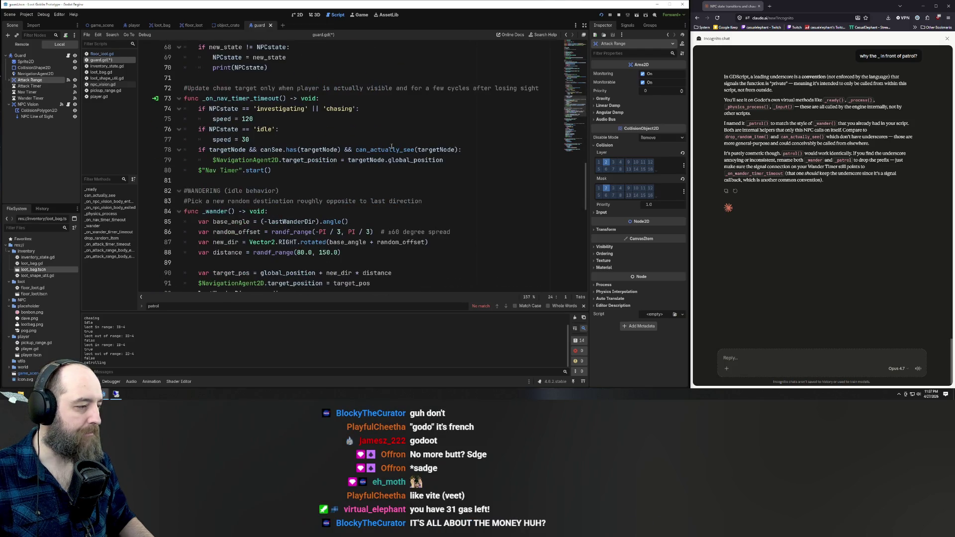
left_click(418, 149)
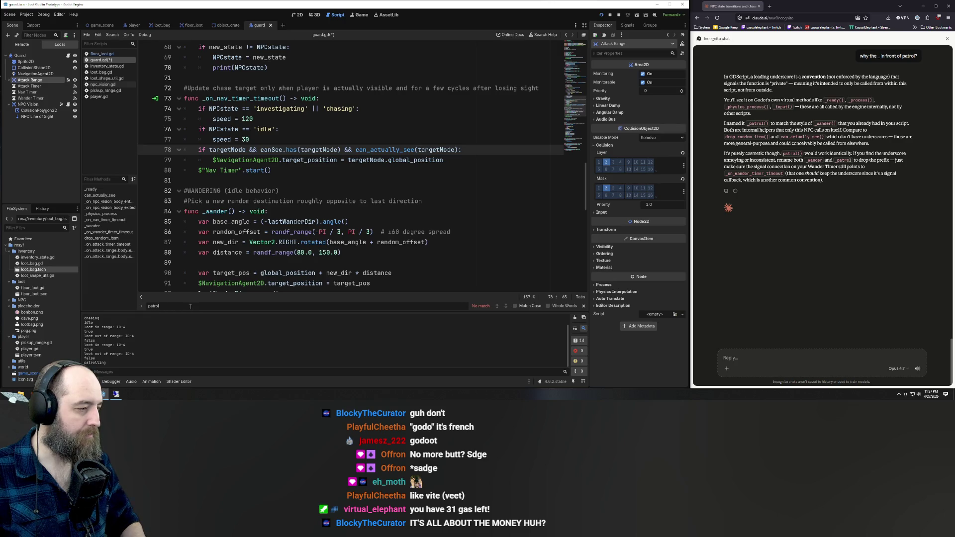
Step: Search for '_pa' to reach func _patrol() on line 126 and select its six body lines
key("ctrl+a")
key("BackSpace")
type("_pa")
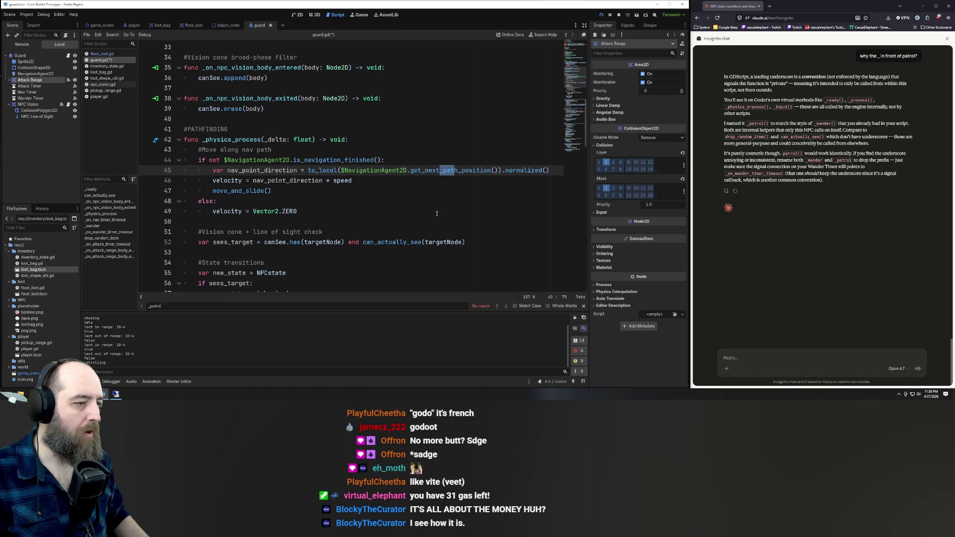
key("ctrl+z")
key("ctrl+z")
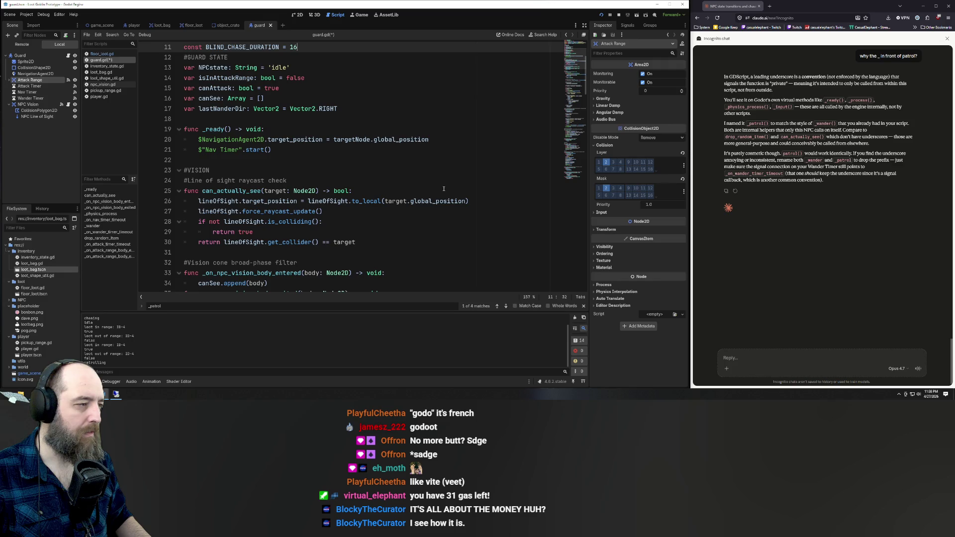
scroll(444, 189, "up", 3)
scroll(450, 196, "down", 15)
scroll(454, 200, "down", 20)
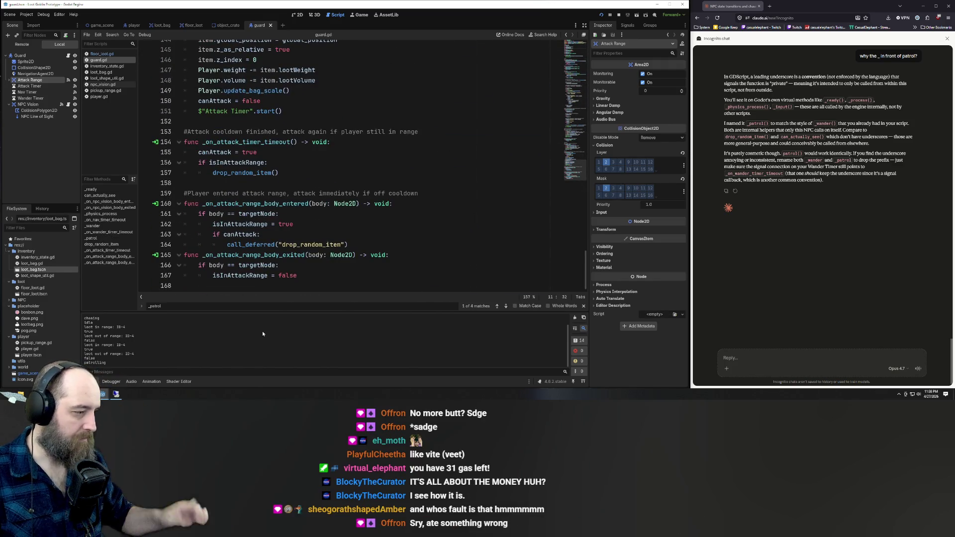
key("F3")
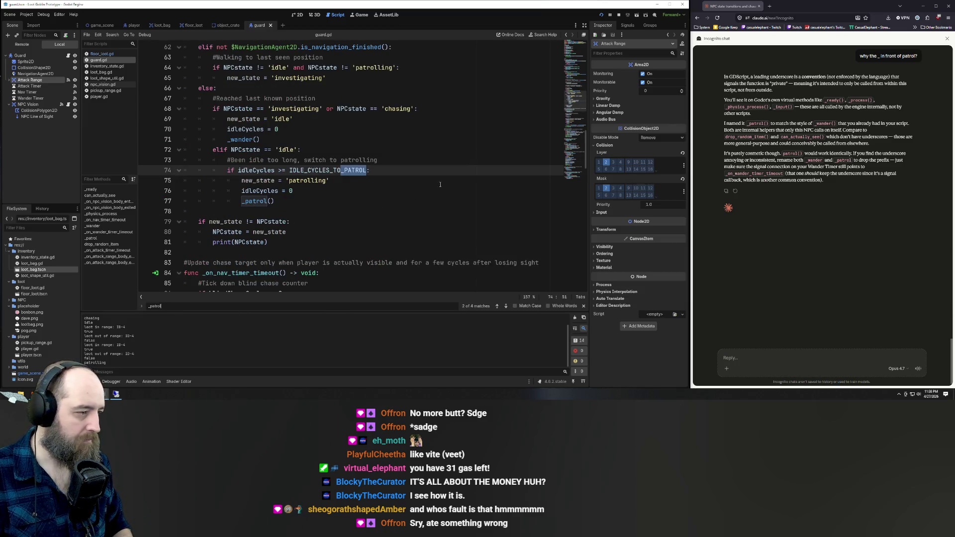
key("F3")
key("F3")
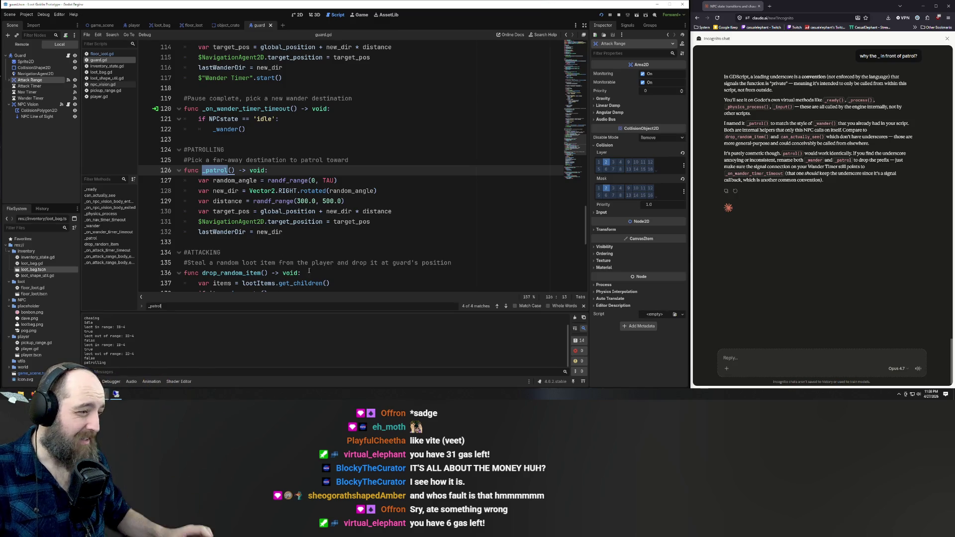
mouse_move(283, 232)
left_mouse_down()
mouse_move(199, 194)
mouse_move(99, 182)
left_mouse_up()
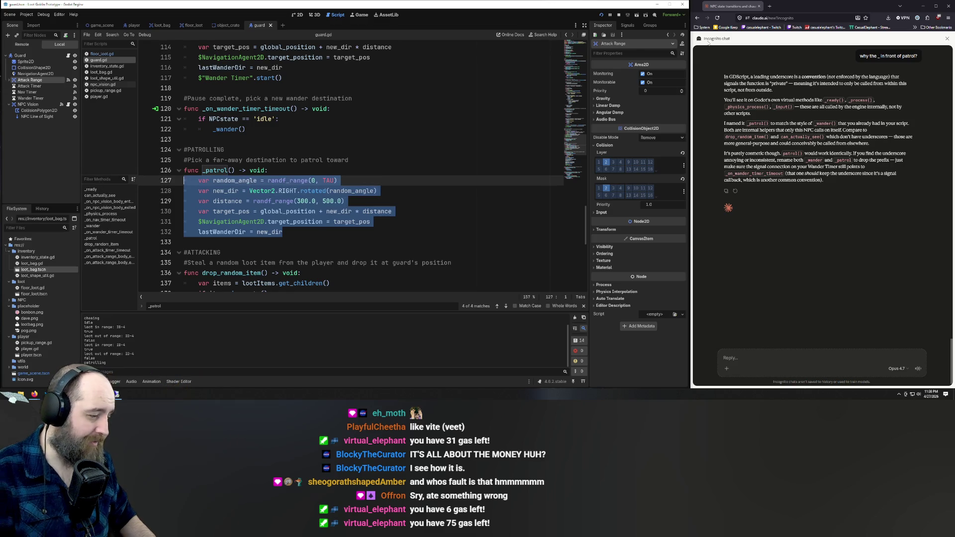
Step: Replace the _patrol() body with a single empty print('') placeholder
key("Delete")
type("print")
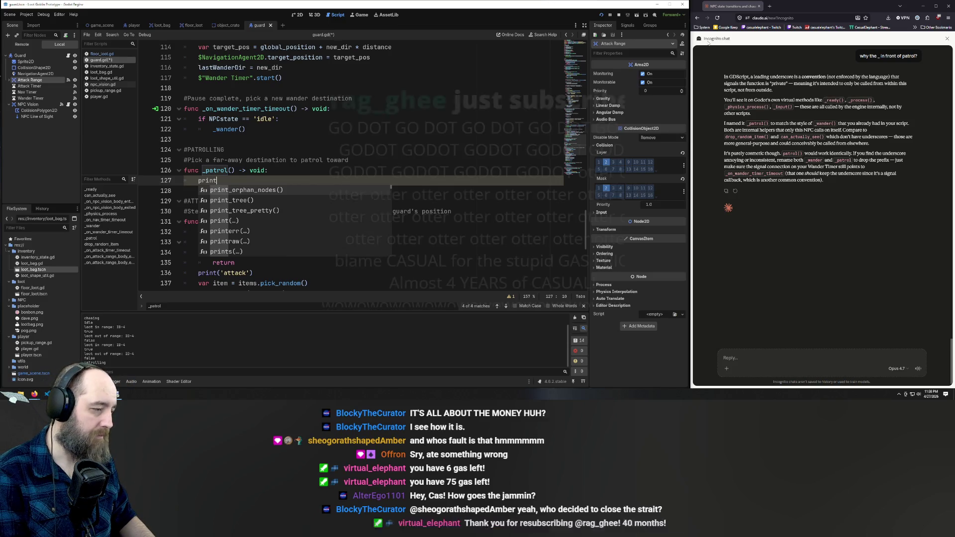
type("(")
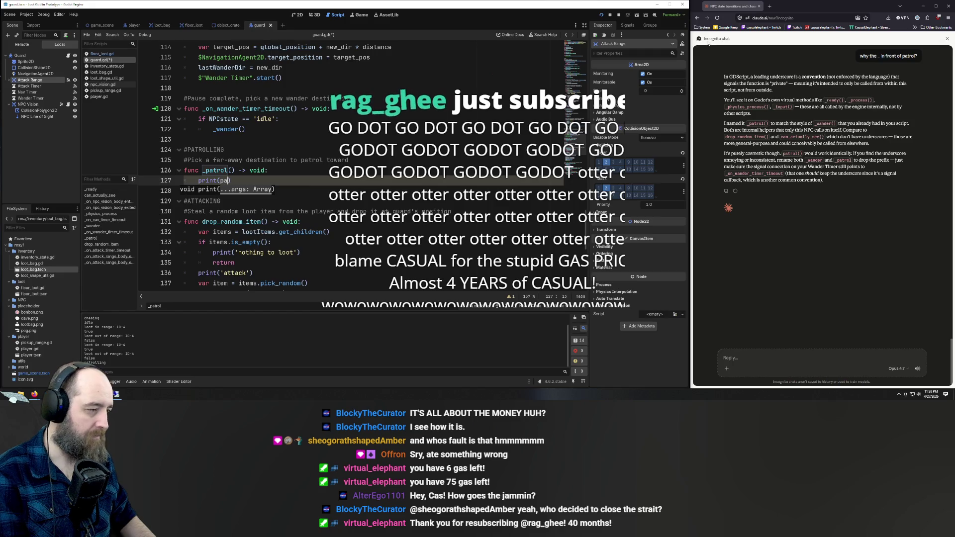
type("patrol")
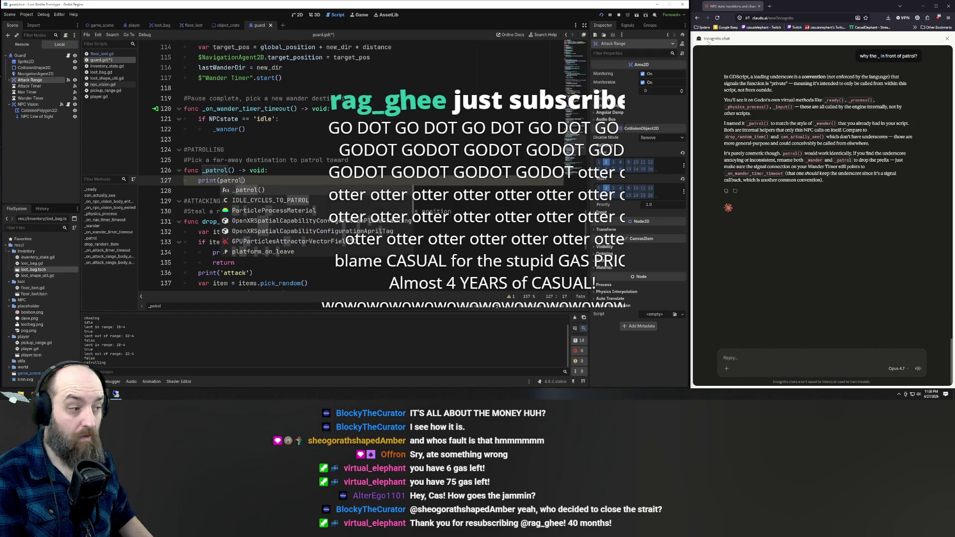
key("BackSpace")
key("BackSpace")
key("BackSpace")
type("'")
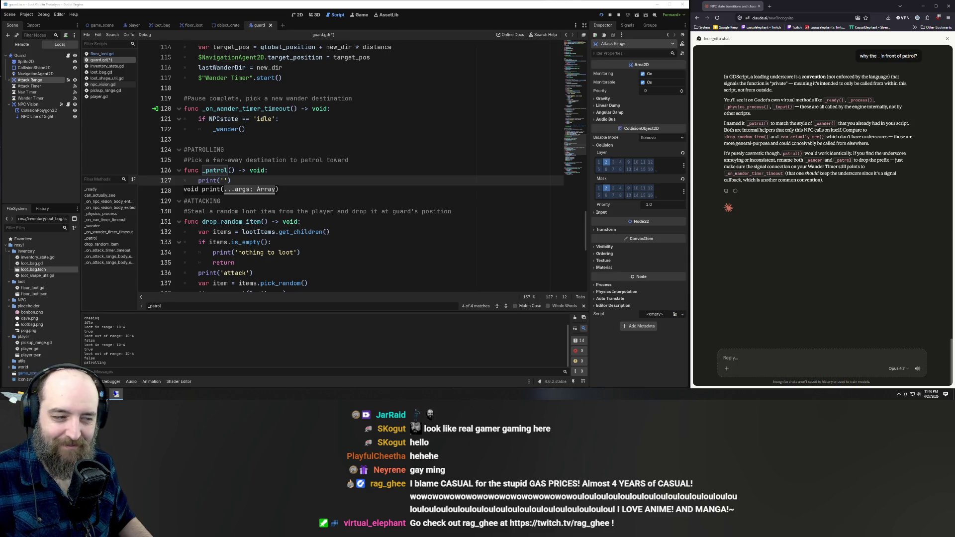
left_click(293, 164)
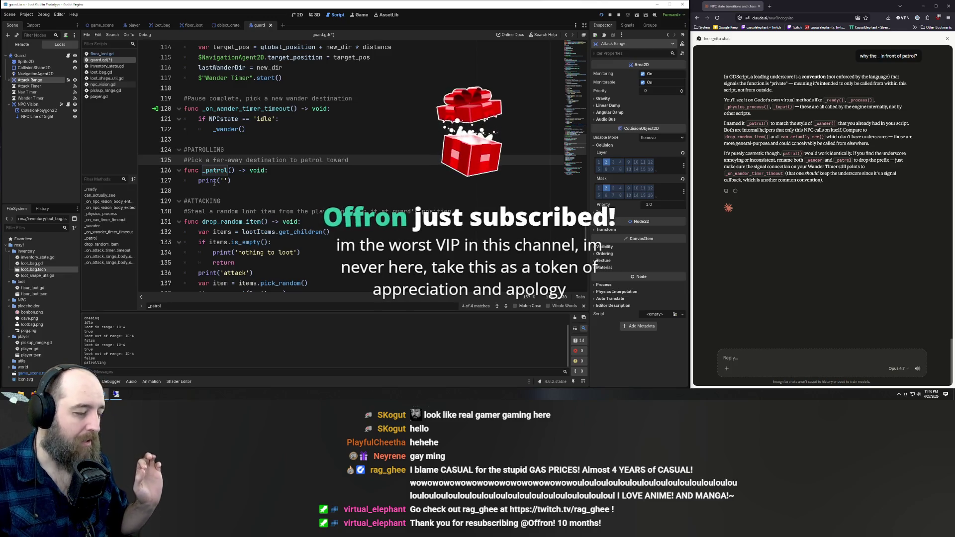
left_click(224, 181)
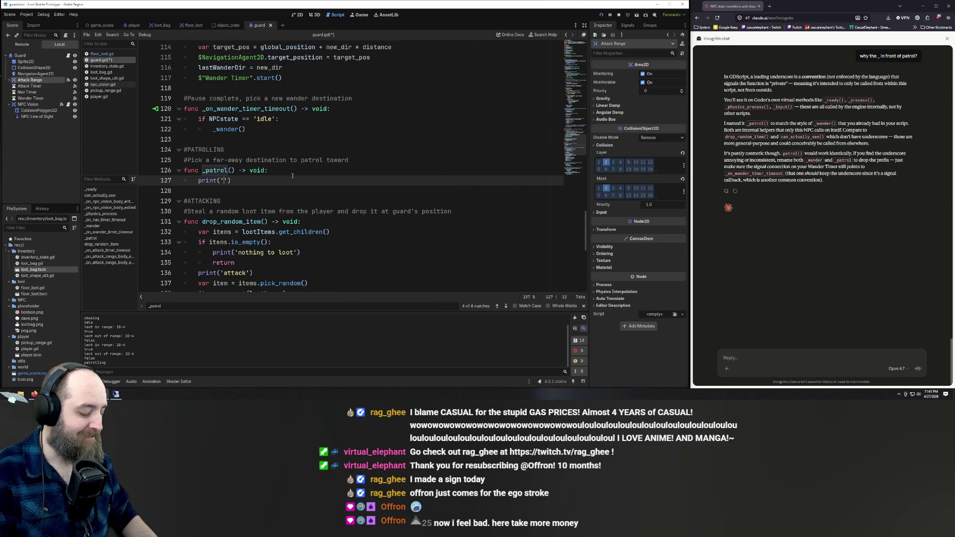
Step: Make _patrol() print 'I should patrol now.', save guard.gd and run the game
type("I should patrol now")
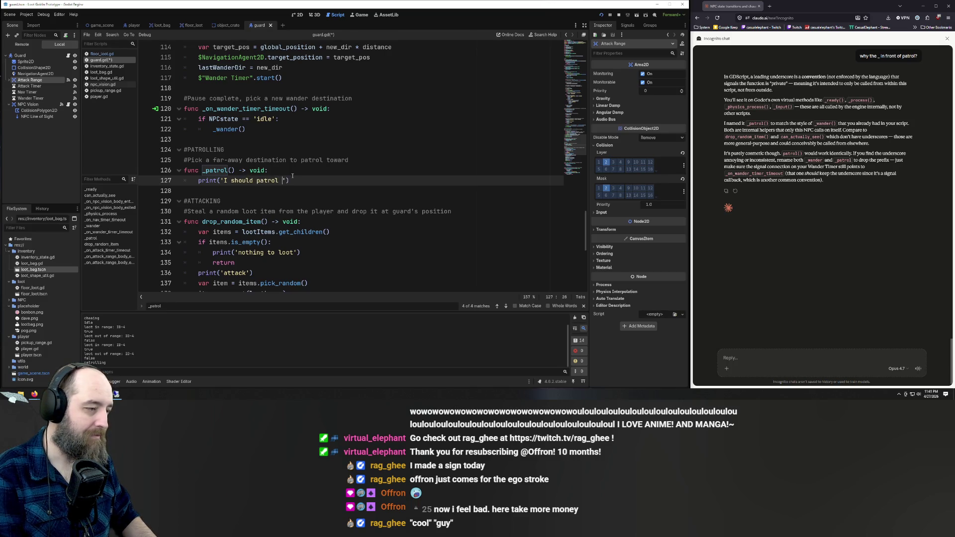
type(".")
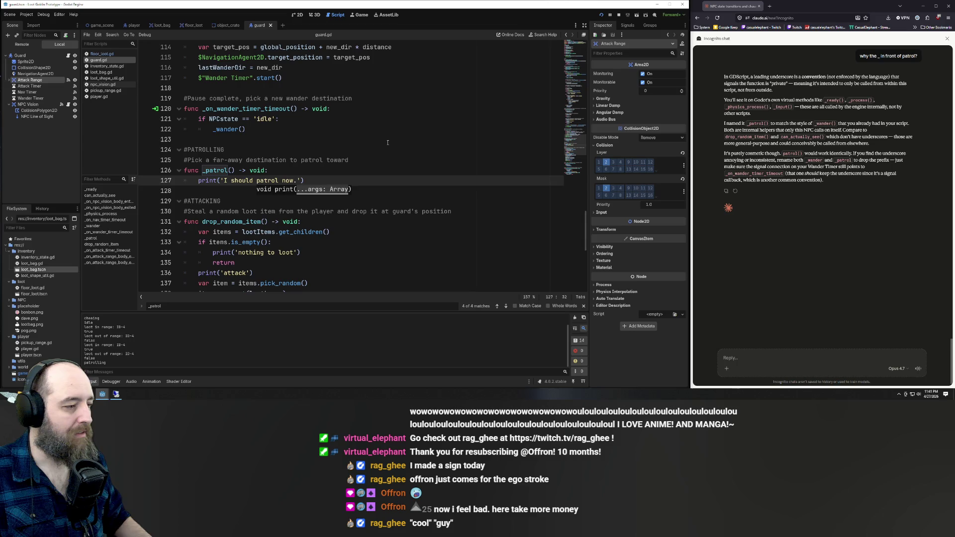
left_click(388, 140)
key("ctrl+s")
key("F5")
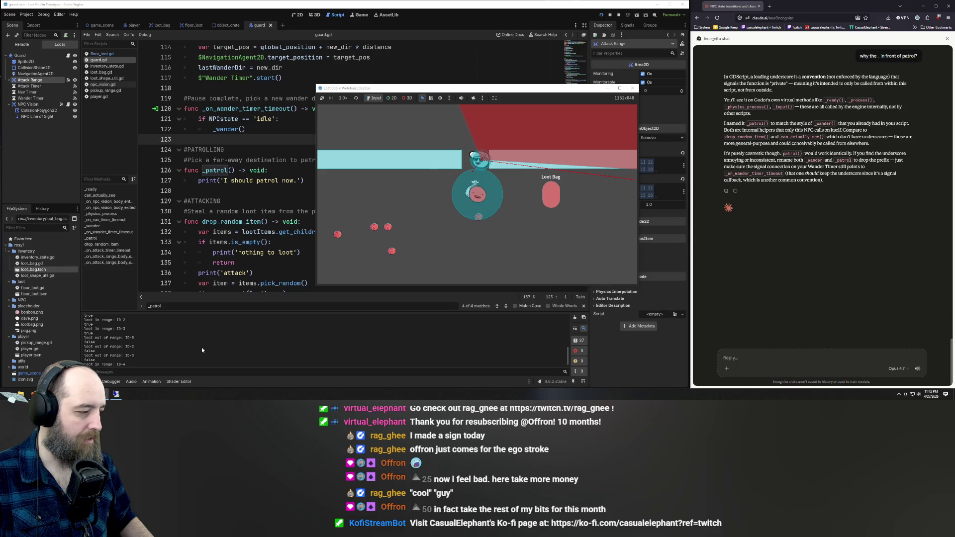
Step: Bring the guard.gd script editor back in front of the running debug game
left_click(228, 212)
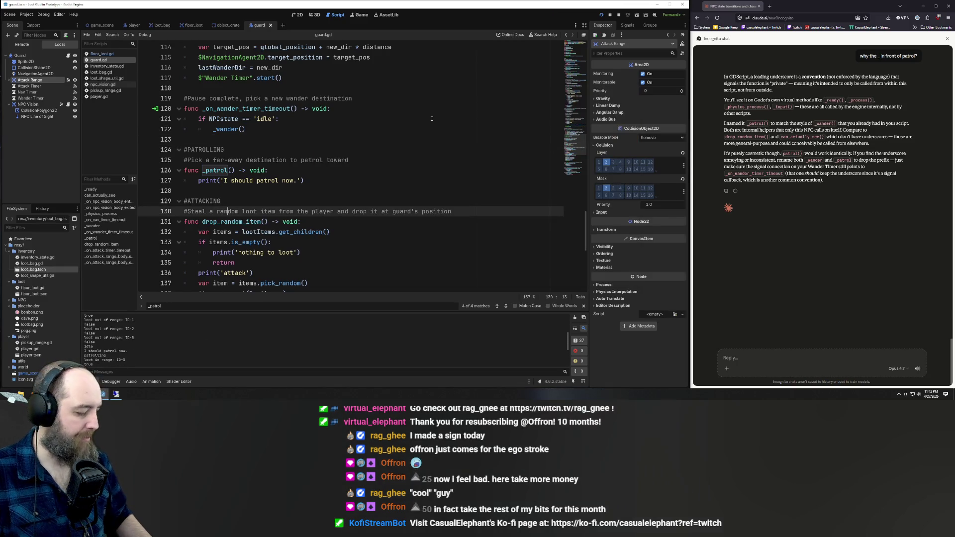
Step: Search the project for 'print' and comment out floor_loot.gd's prints on lines 29 and 31
key("ctrl+shift+f")
type("print")
key("Return")
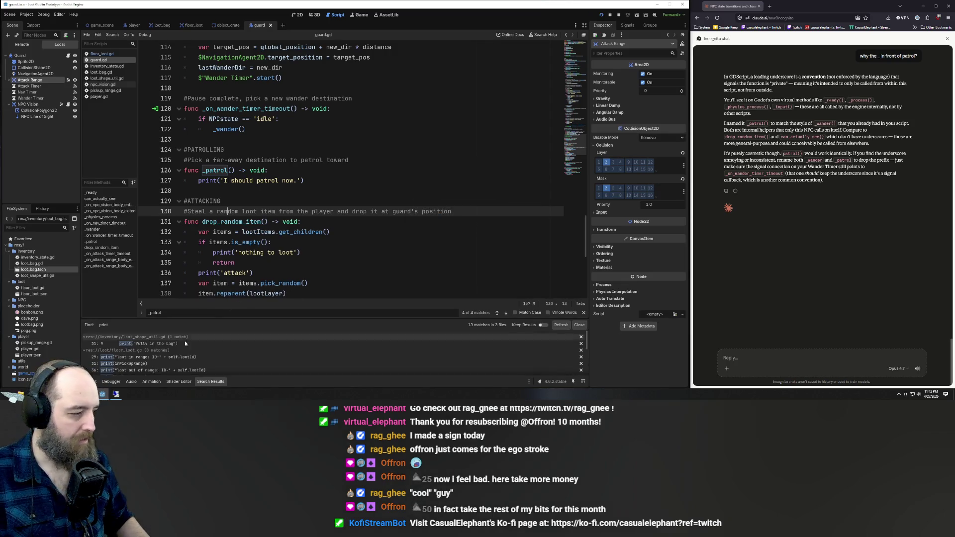
left_click(144, 357)
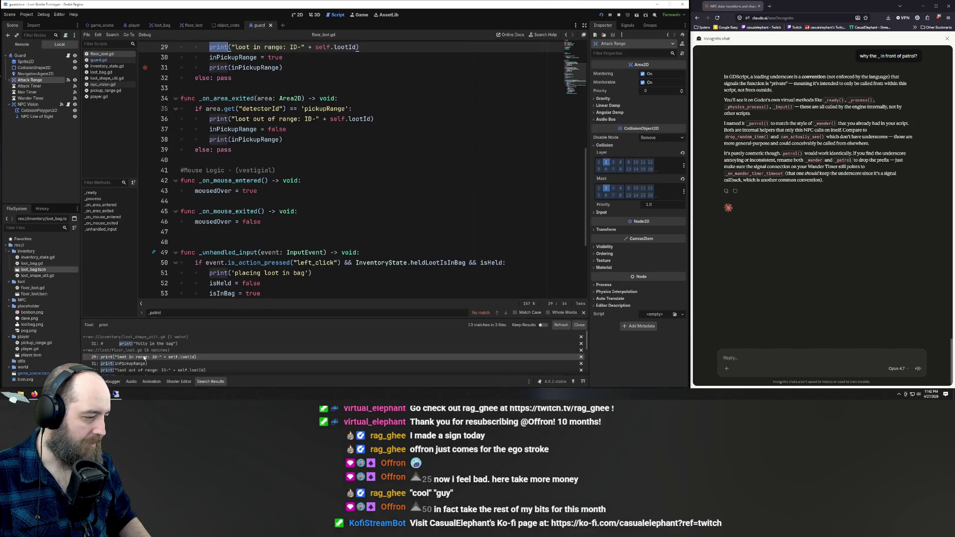
left_click(340, 273)
key("ctrl+k")
left_click(170, 363)
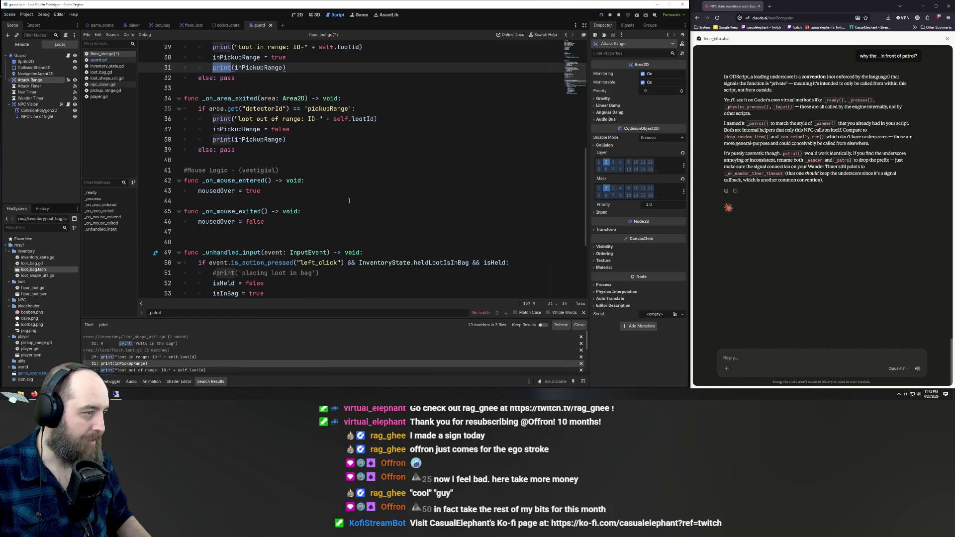
key("ctrl+k")
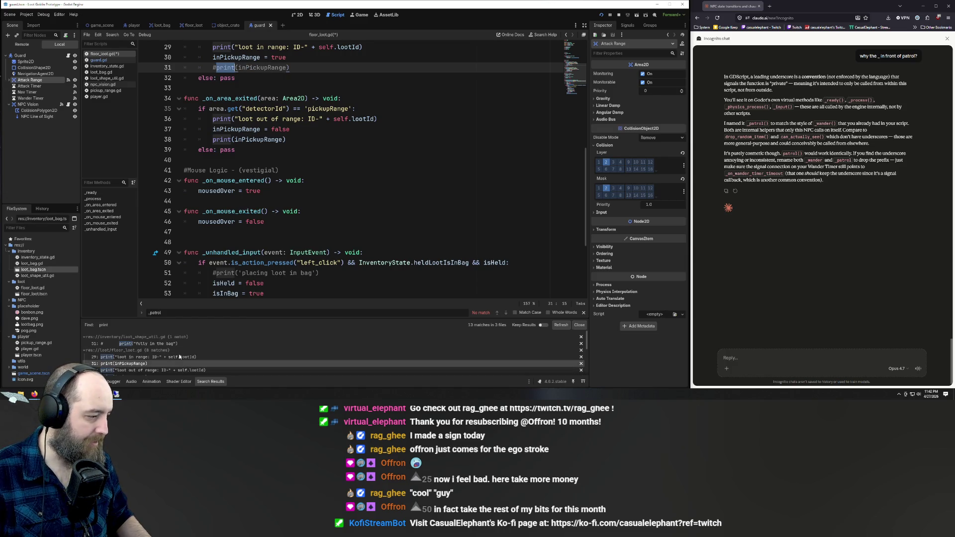
Step: After checking the loot_shape_util.gd match, comment out the 'loot in range' and 'loot out of range' prints
left_click(174, 344)
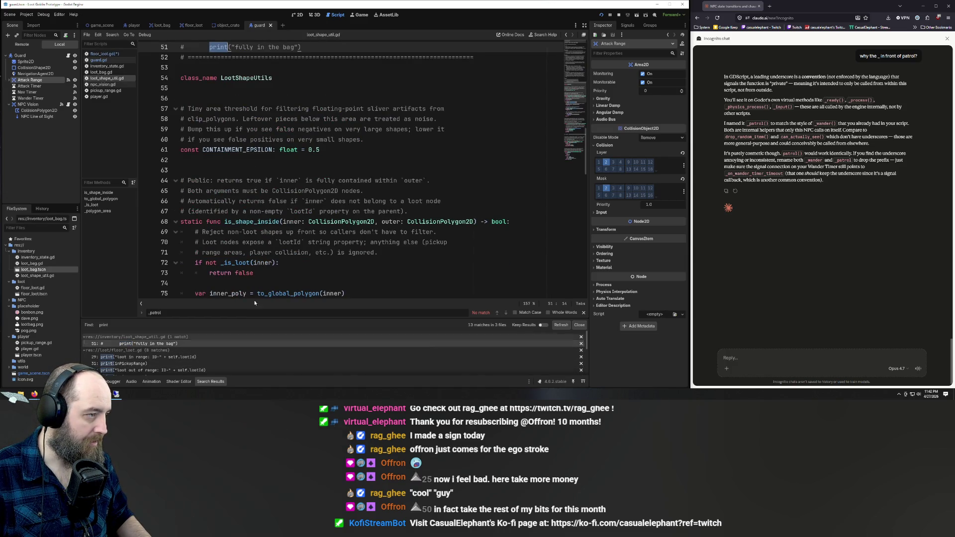
scroll(304, 244, "up", 2)
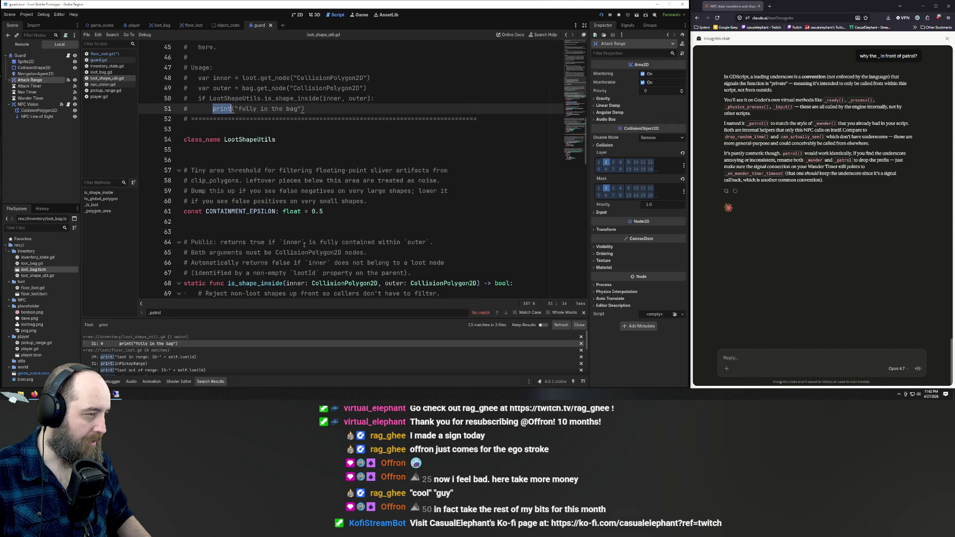
scroll(304, 244, "down", 6)
left_click(133, 358)
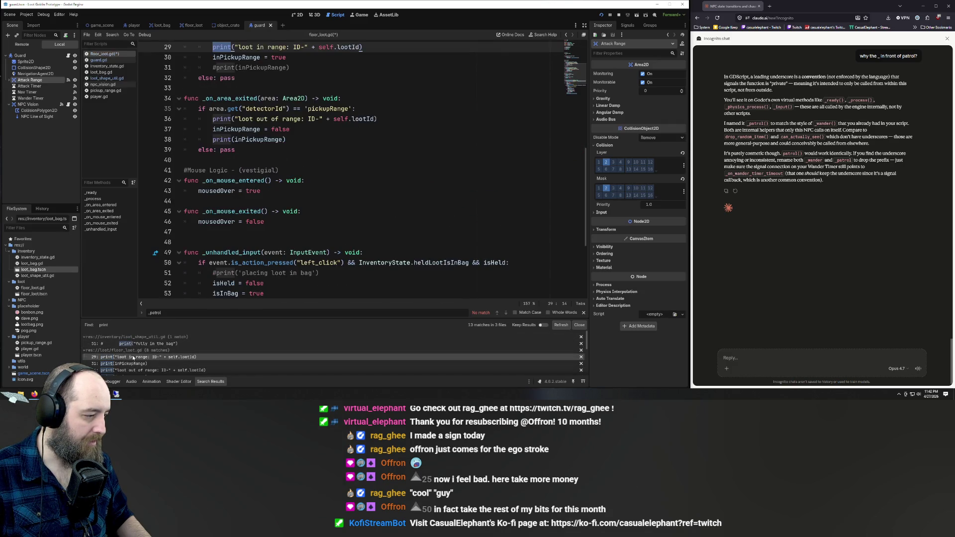
left_click(136, 352)
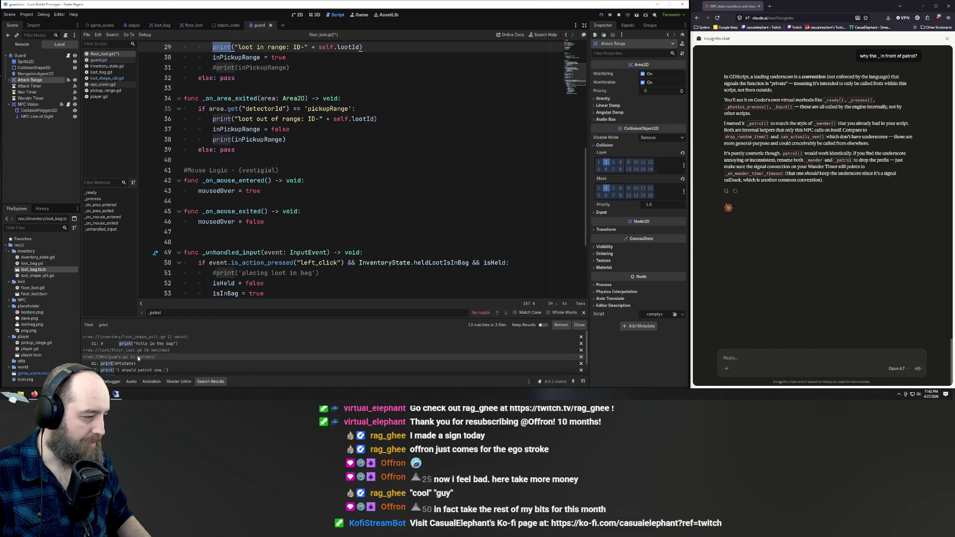
left_click(135, 350)
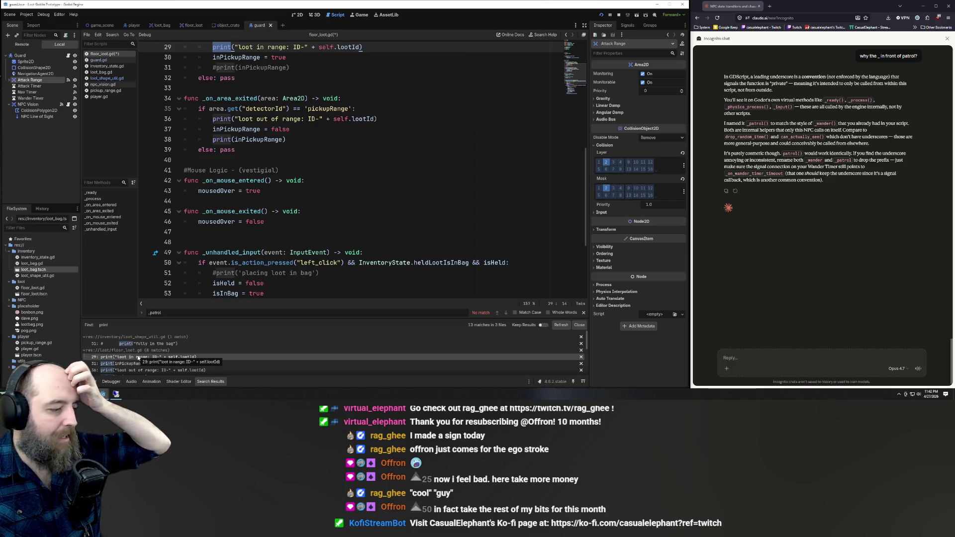
scroll(292, 188, "up", 2)
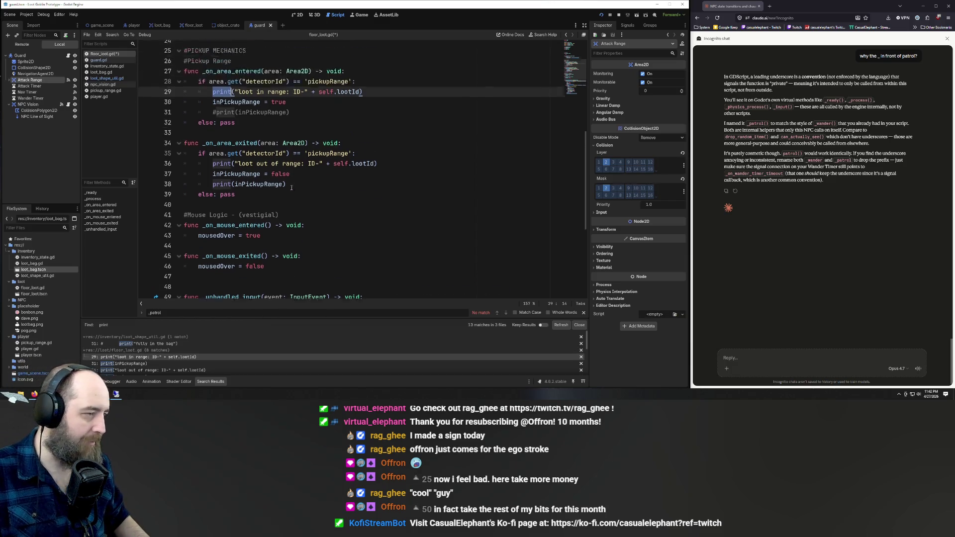
scroll(292, 188, "up", 4)
key("ctrl+k")
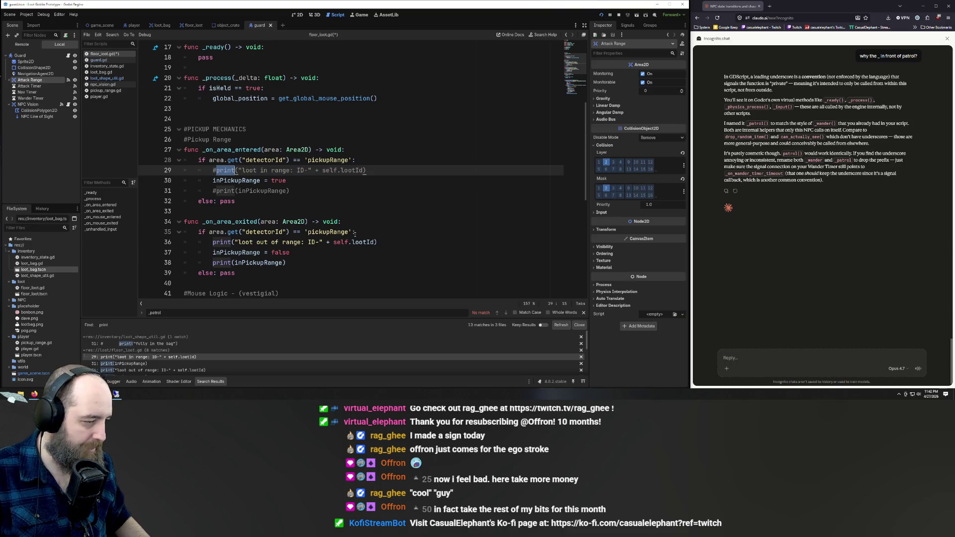
left_click(387, 239)
key("ctrl+k")
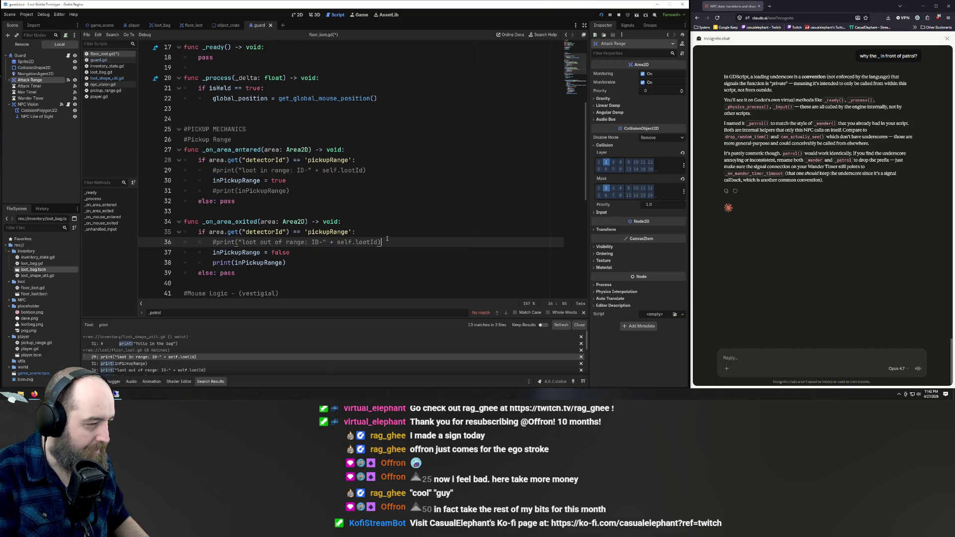
scroll(378, 226, "down", 5)
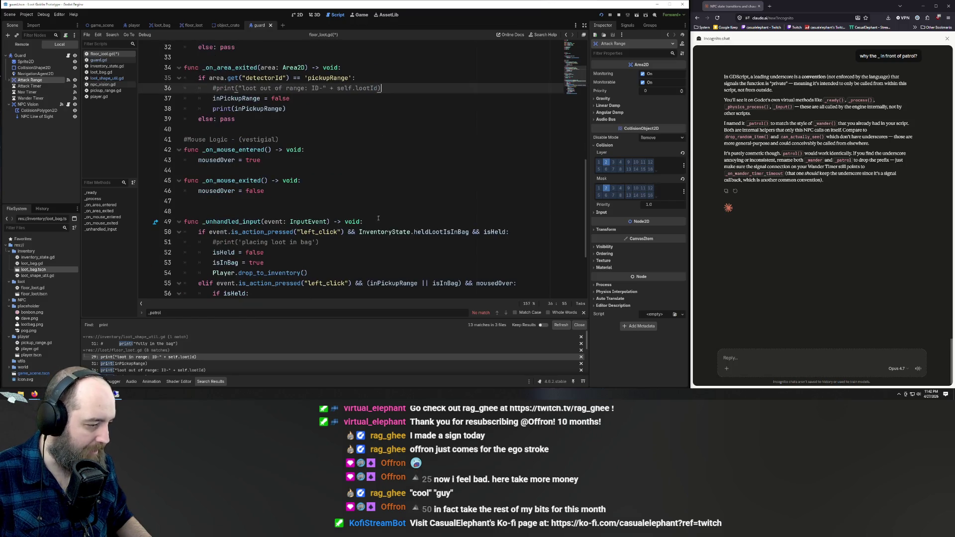
scroll(378, 218, "down", 3)
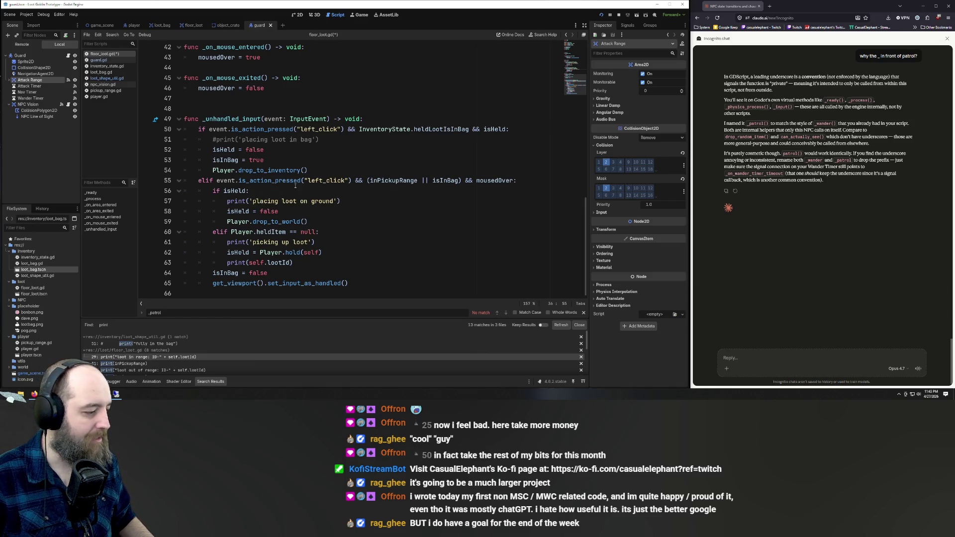
Step: Recheck the earlier print matches and comment out the inPickupRange print on line 38
left_click(161, 358)
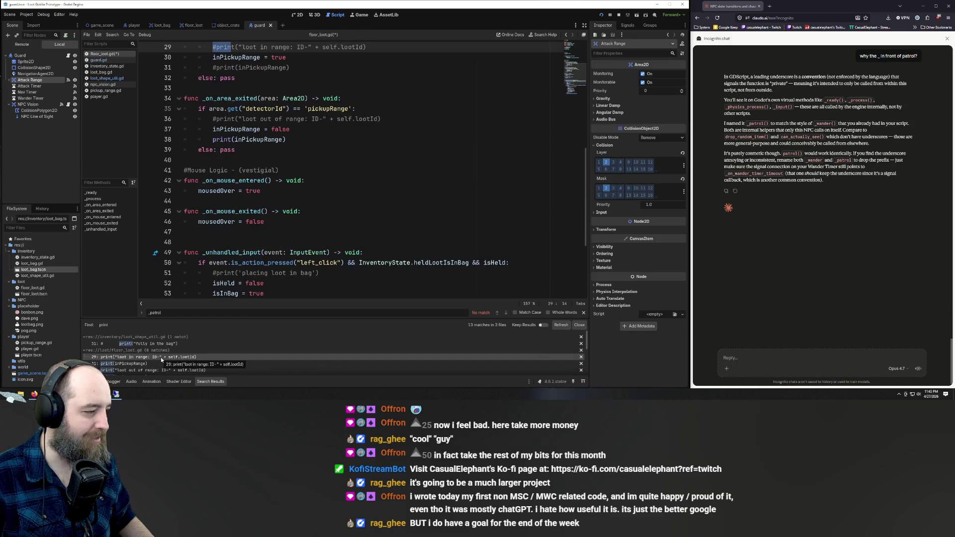
left_click(122, 364)
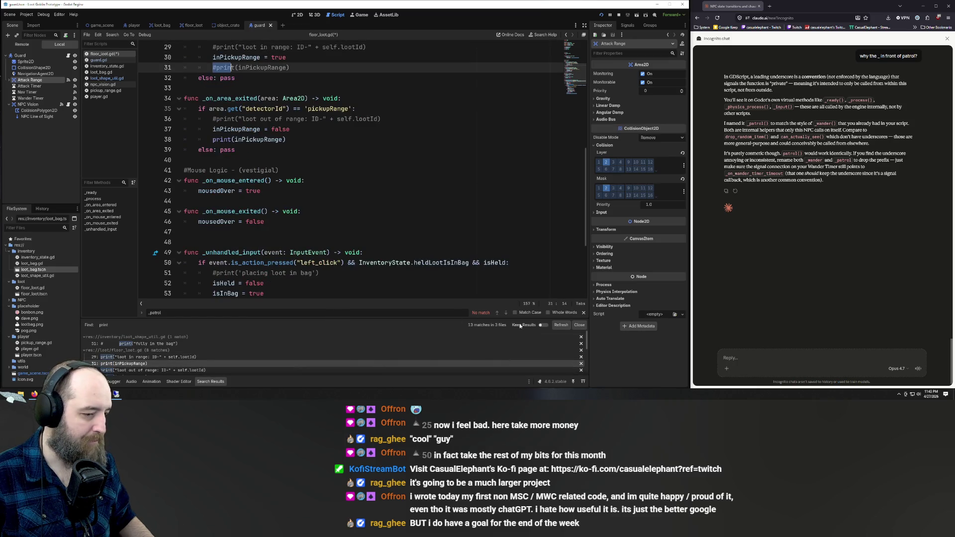
left_click(161, 358)
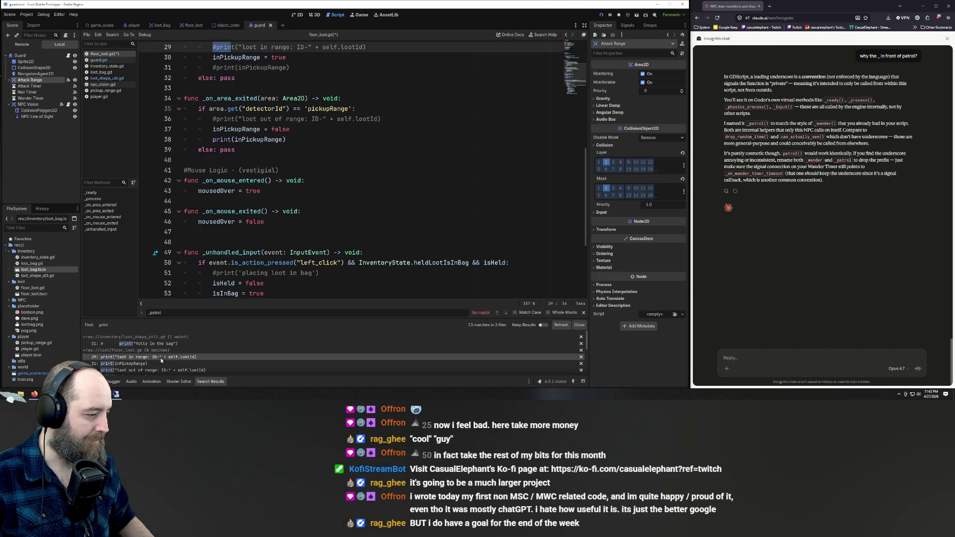
left_click(126, 371)
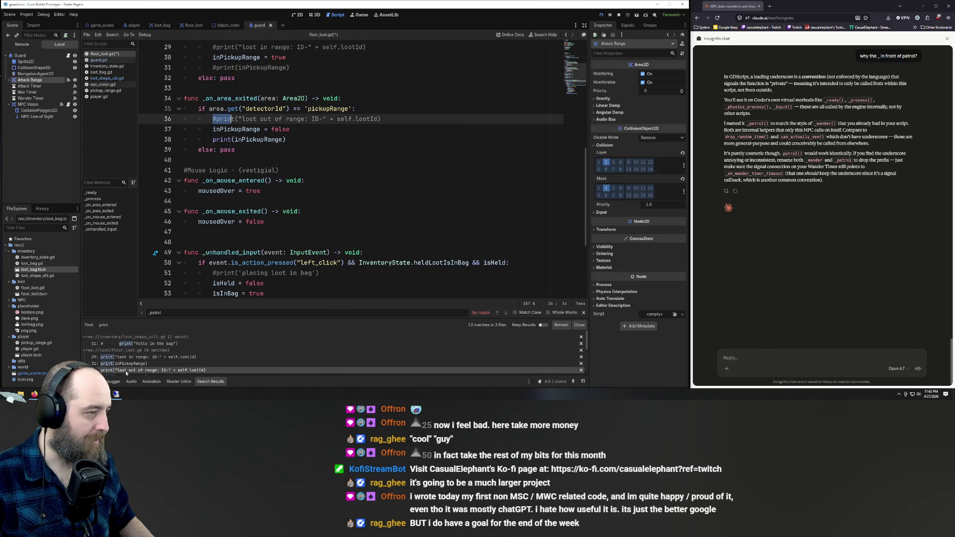
scroll(140, 375, "down", 1)
left_click(129, 368)
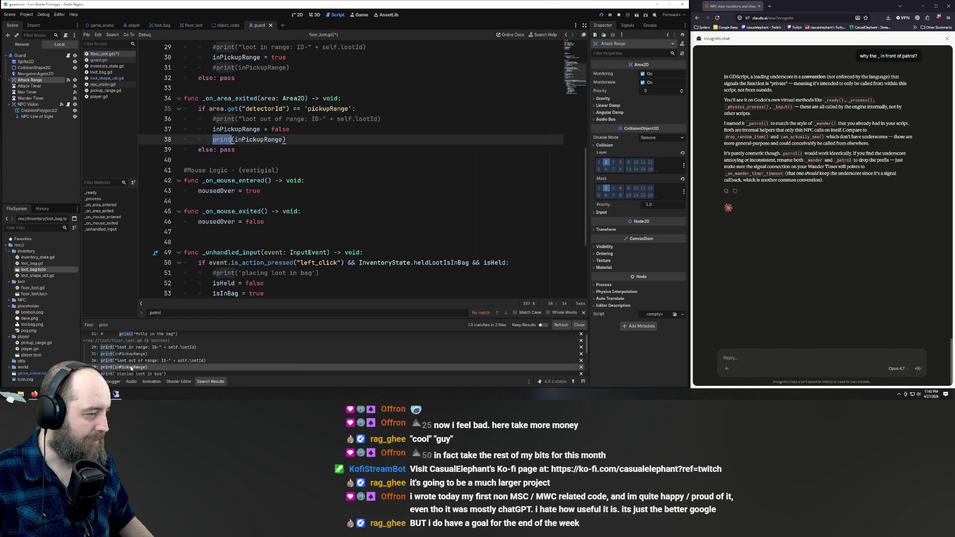
key("ctrl+k")
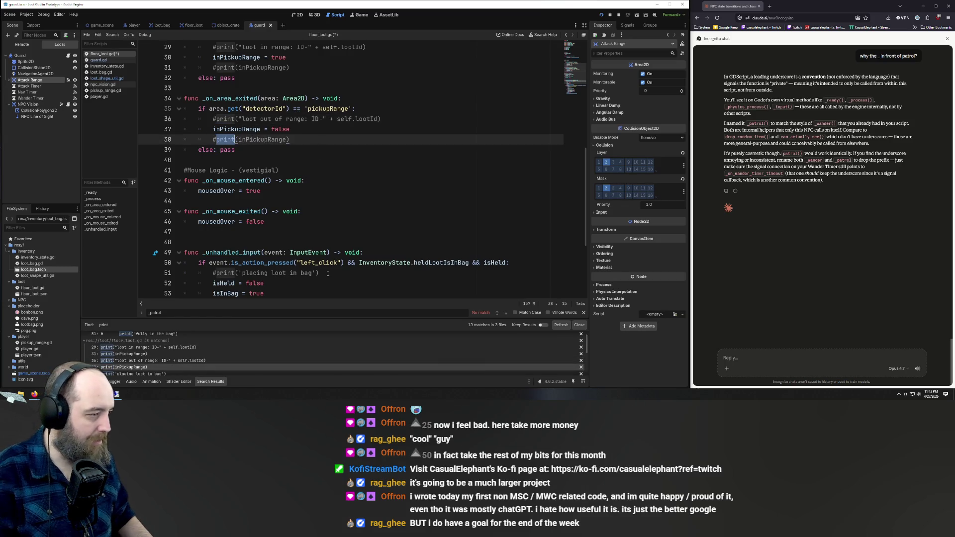
Step: Comment out the 'placing loot on ground' and print(self.lootId) lines, then open guard.gd at print(NPCstate)
scroll(120, 368, "down", 1)
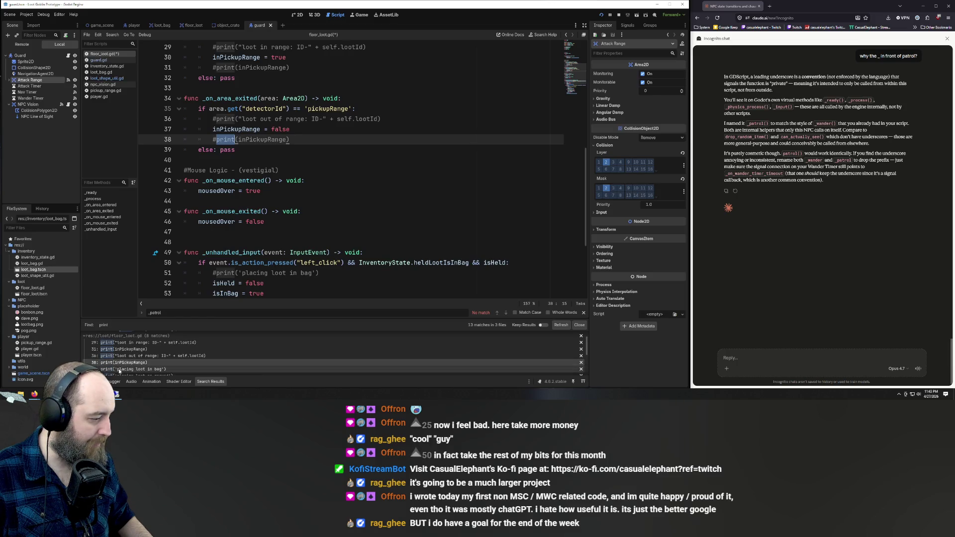
left_click(120, 369)
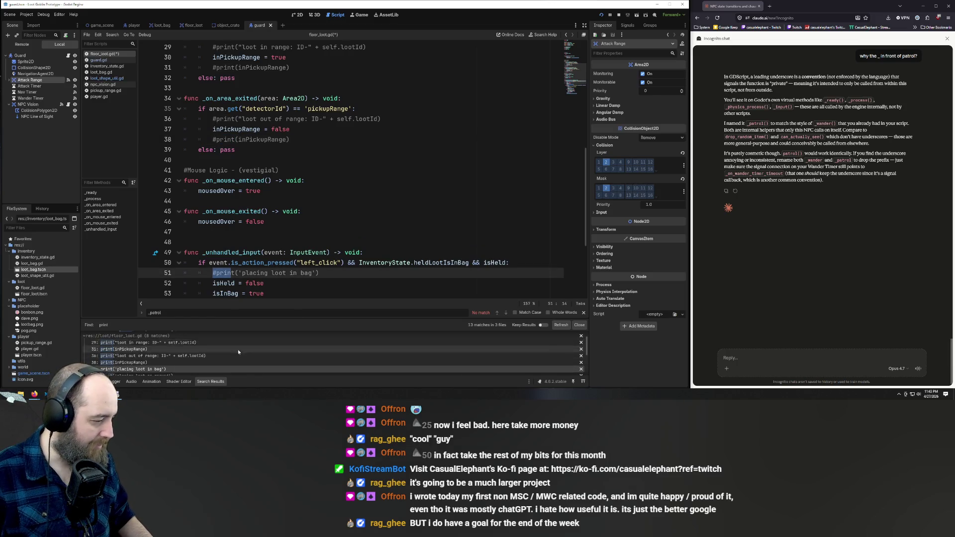
scroll(158, 371, "down", 1)
left_click(142, 367)
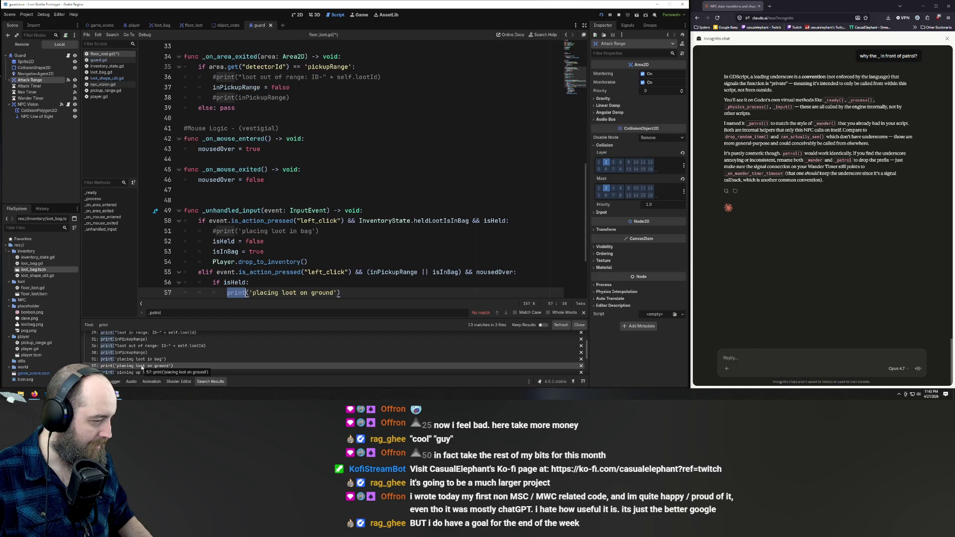
key("ctrl+k")
scroll(351, 203, "down", 1)
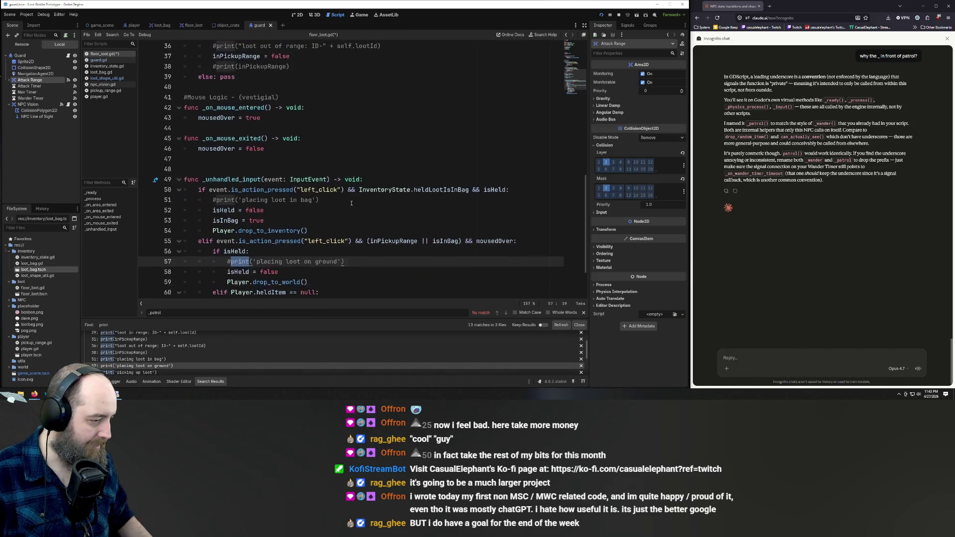
scroll(129, 359, "down", 1)
left_click(130, 368)
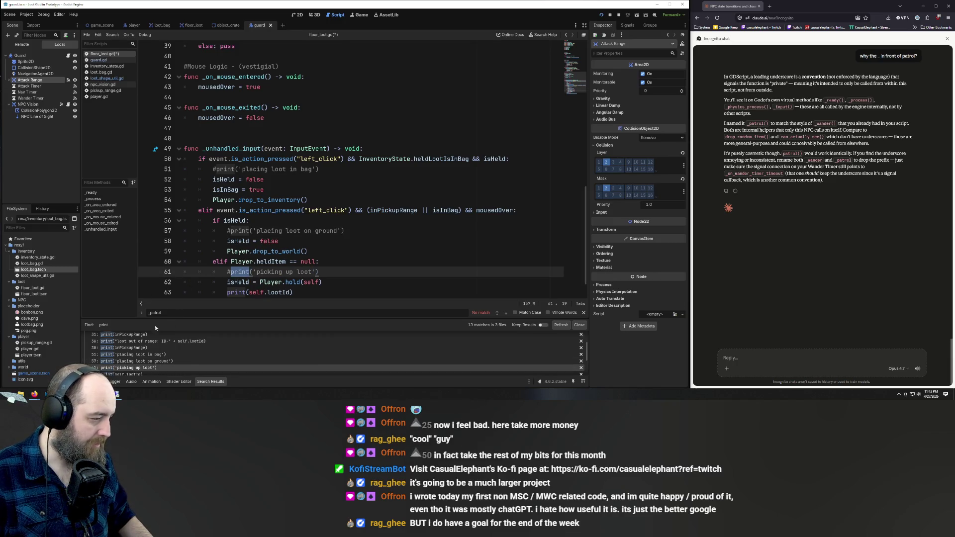
scroll(139, 356, "down", 2)
left_click(140, 365)
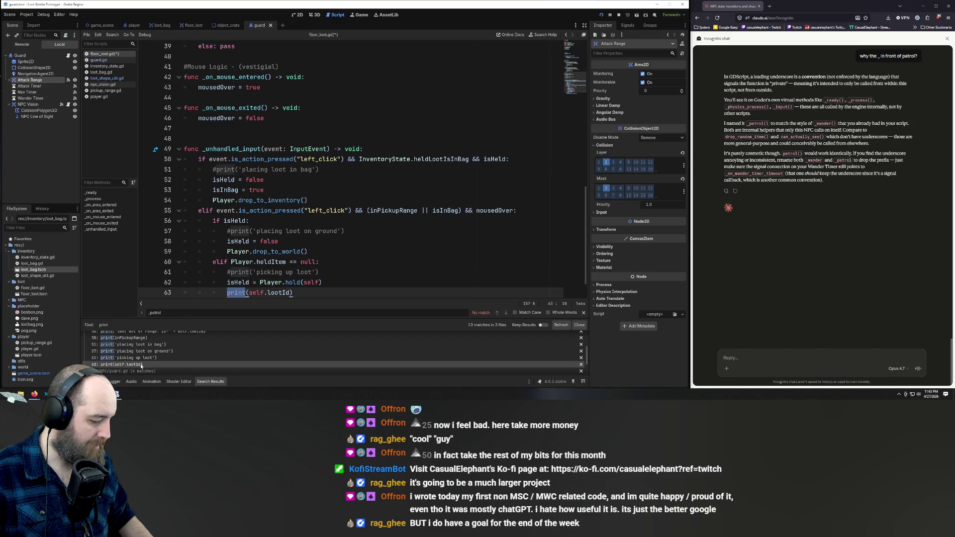
key("ctrl+k")
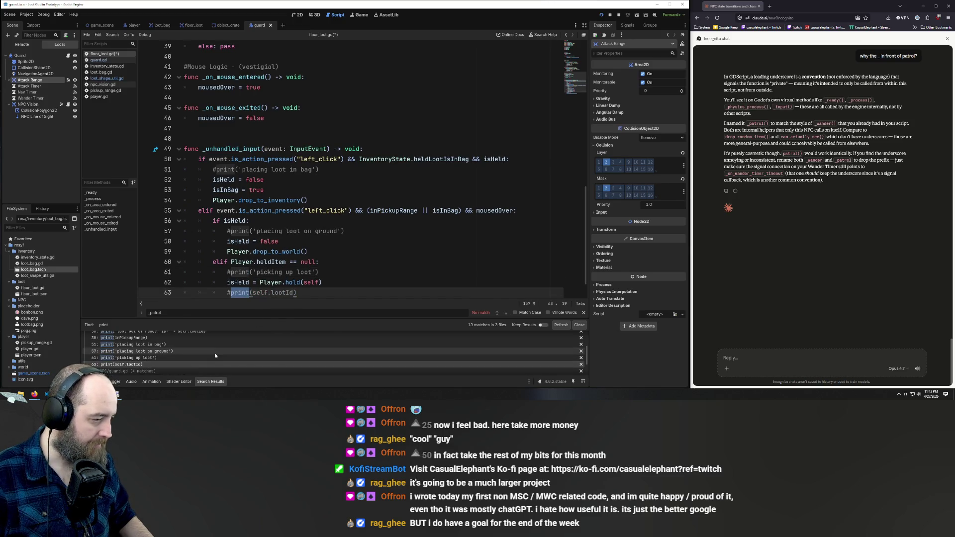
scroll(215, 355, "down", 2)
left_click(162, 359)
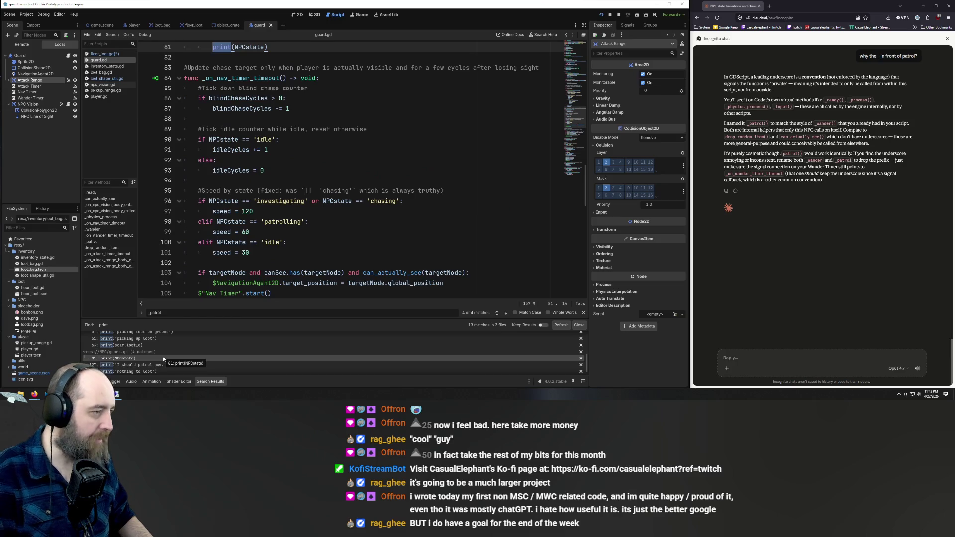
Step: Comment out print(NPCstate) and review guard.gd's patrol, 'nothing to loot' and 'attack' prints on lines 127–136
key("ctrl+k")
key("ctrl+k")
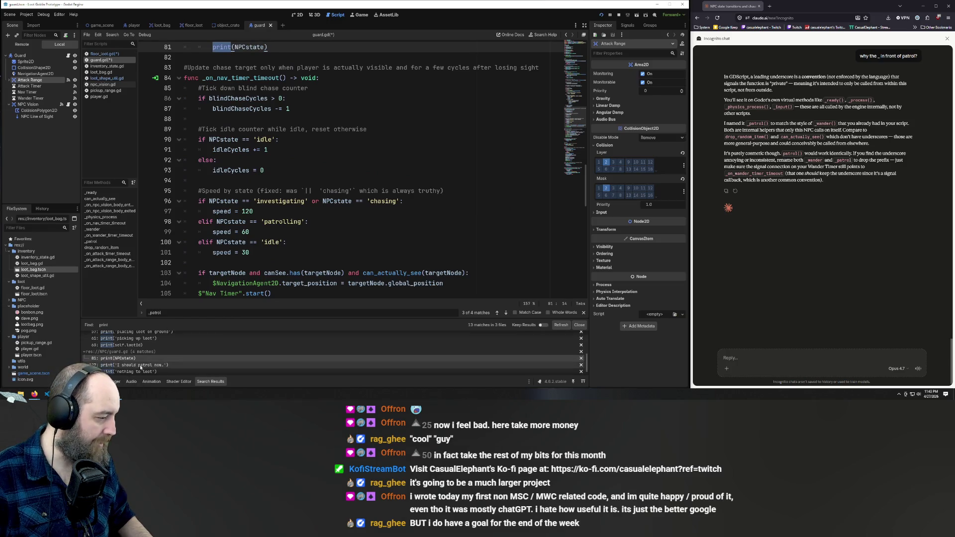
left_click(141, 366)
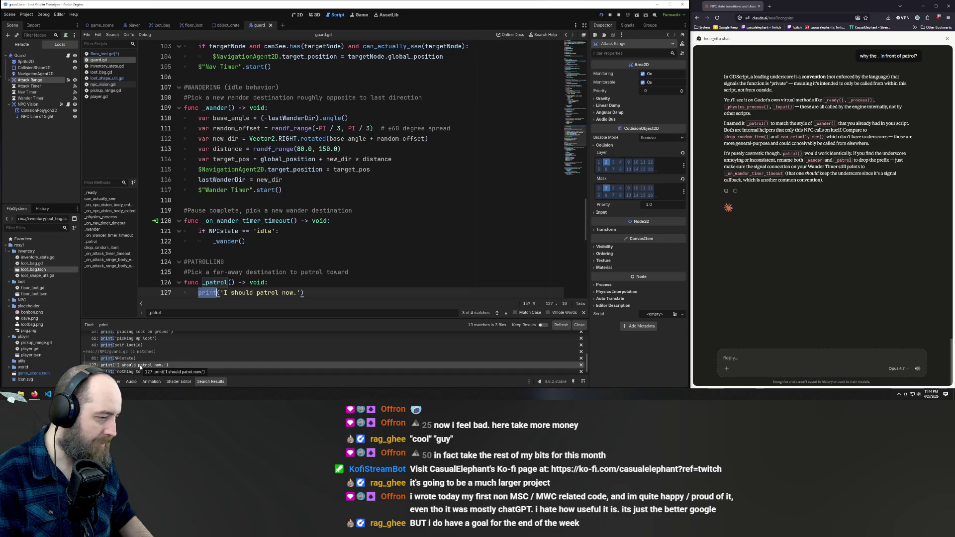
scroll(142, 367, "down", 1)
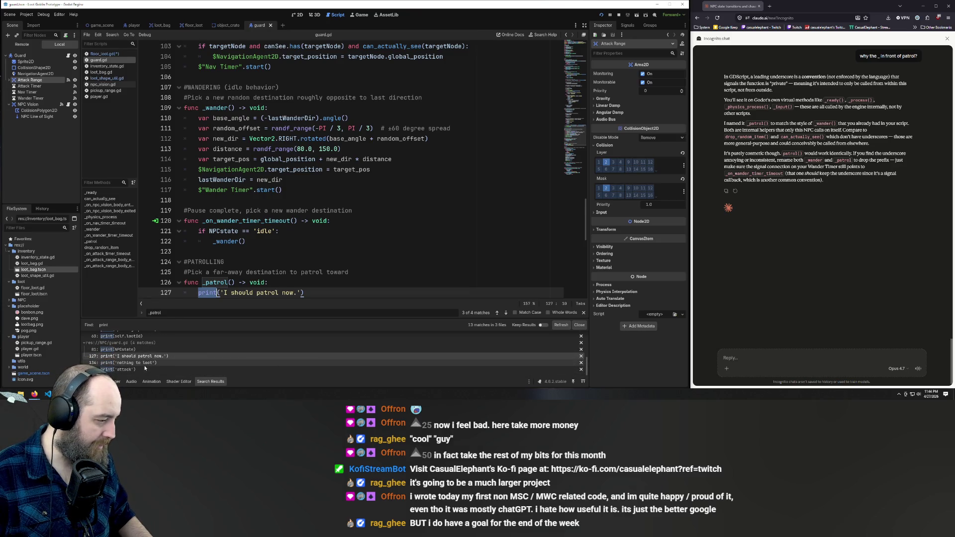
left_click(145, 365)
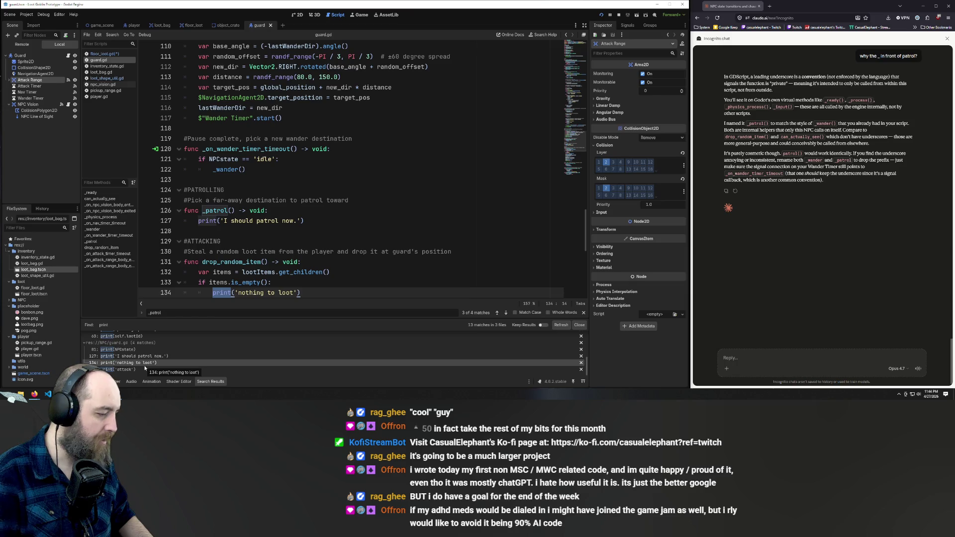
left_click(145, 369)
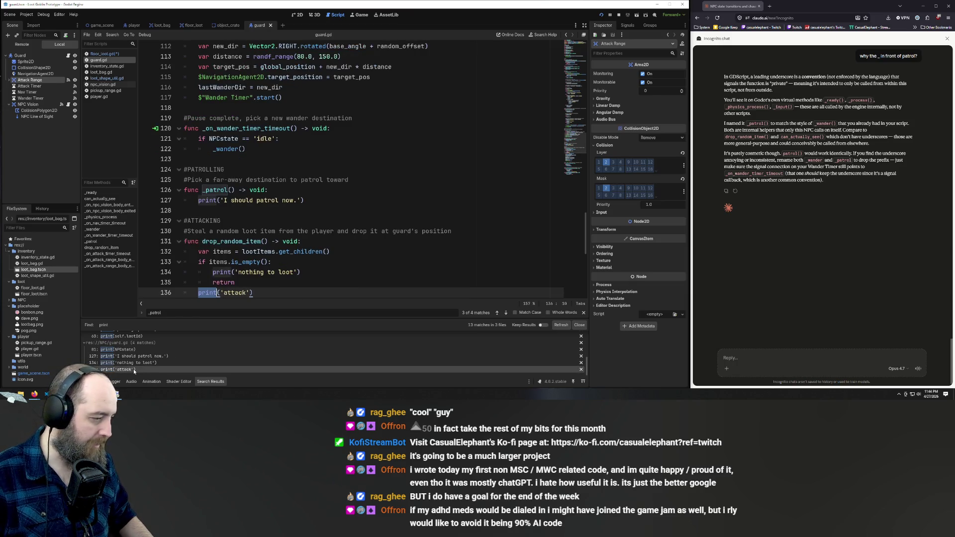
Step: Run the Loot Goblin Prototype game with F5 to test the guard
left_click(385, 171)
left_click(437, 150)
key("F5")
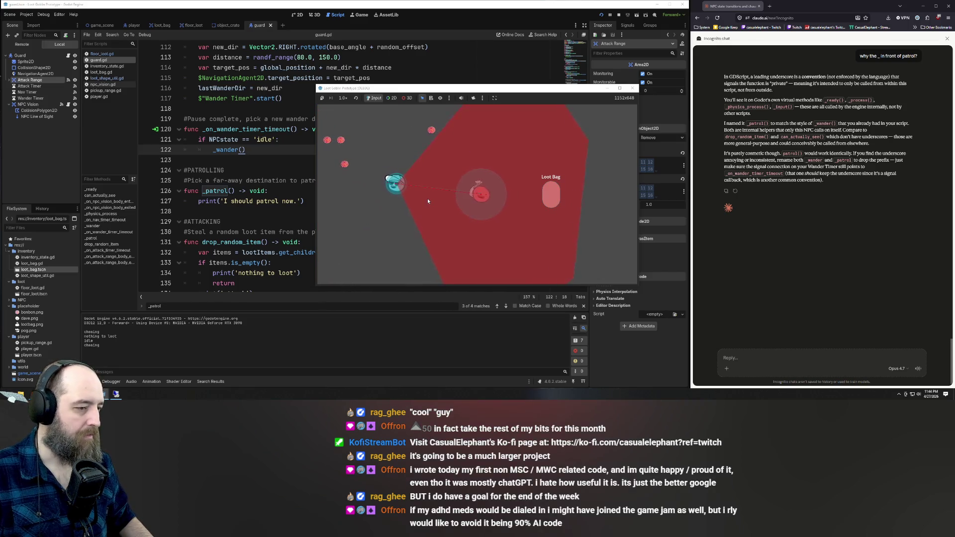
Step: Walk the player around the level past the guard and toward the Loot Bag
key("Up")
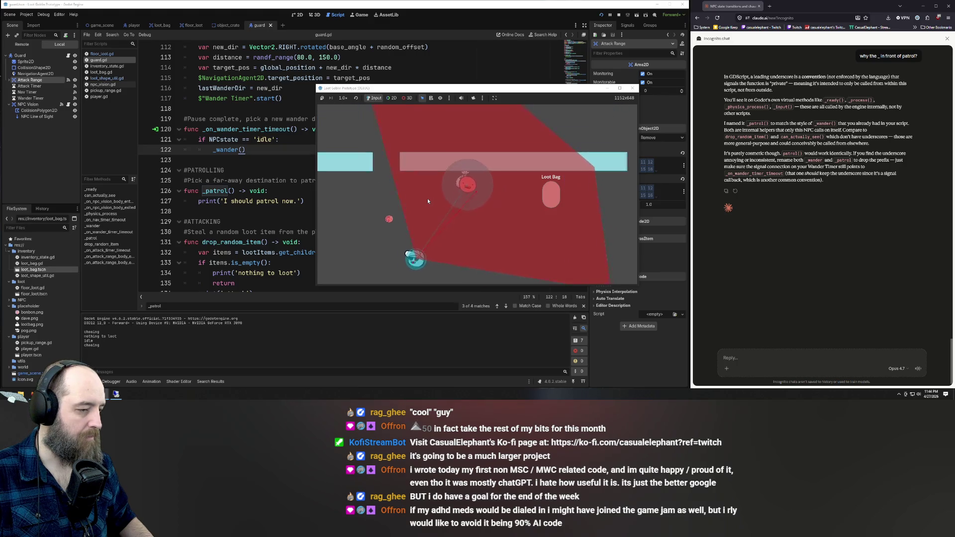
key("Up")
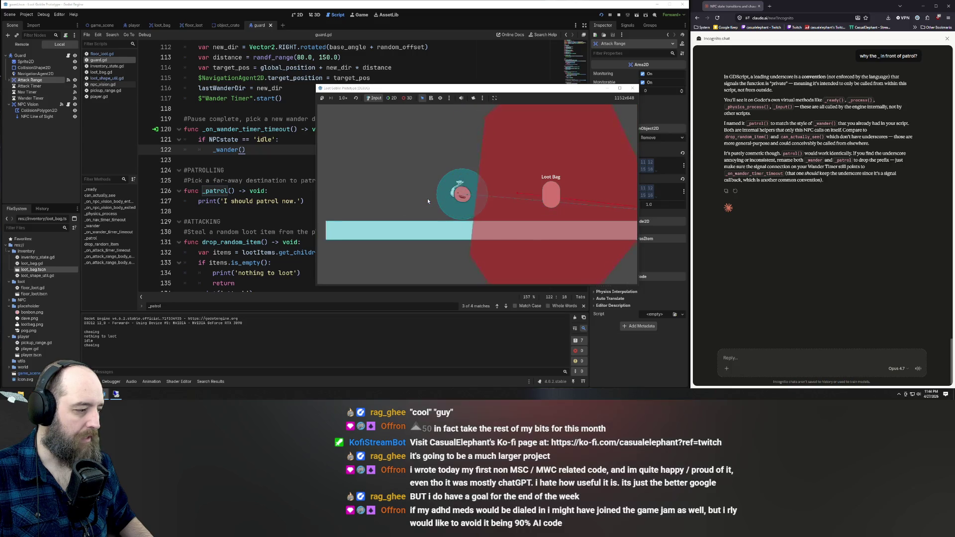
key("Left")
key("Down")
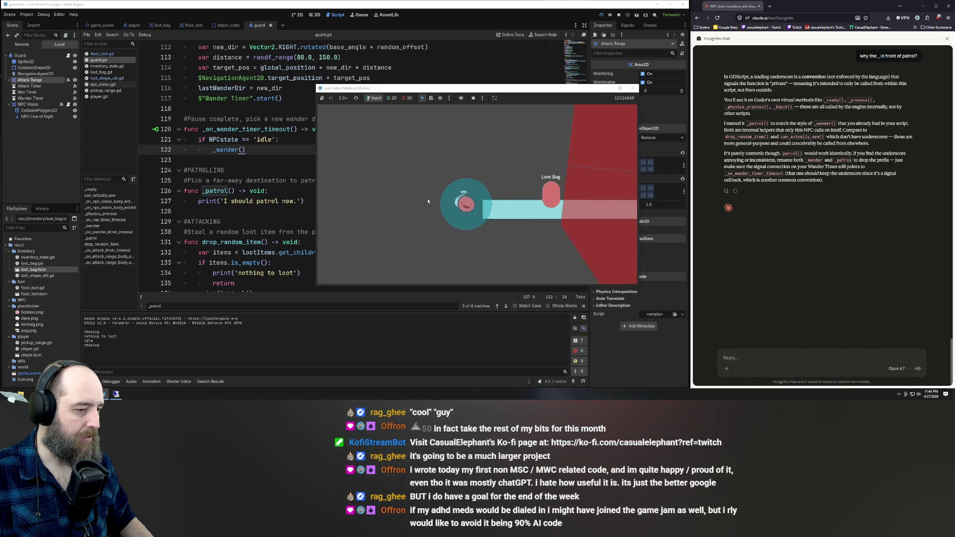
key("Left")
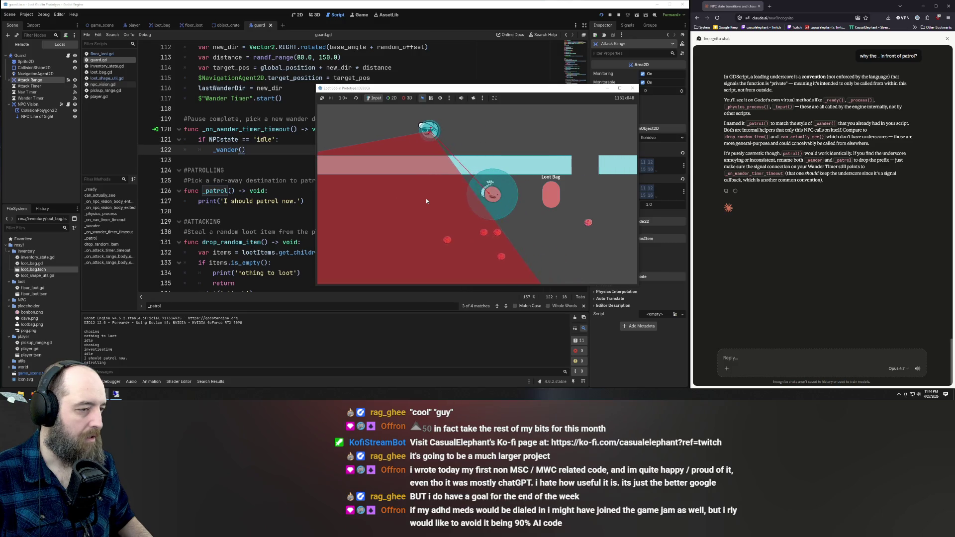
key("Up")
key("Right")
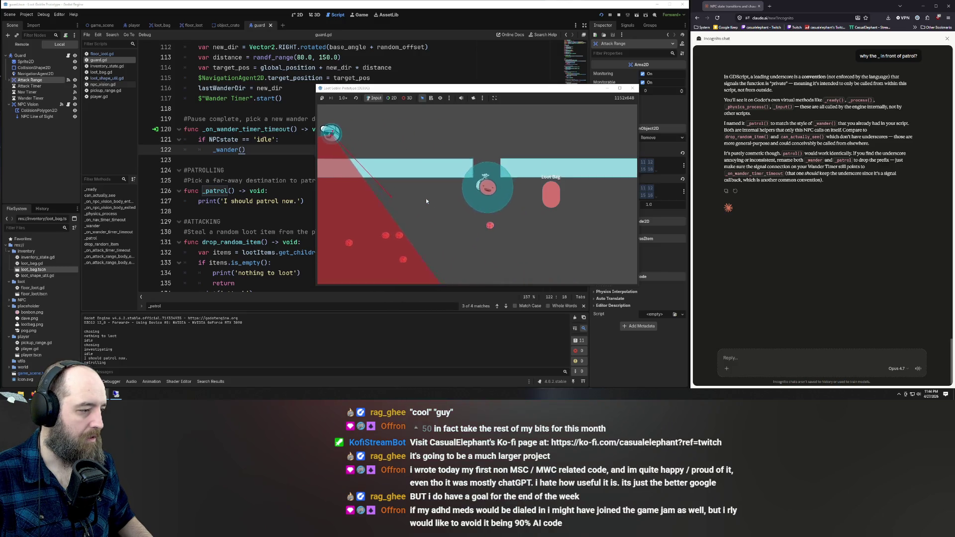
key("Left")
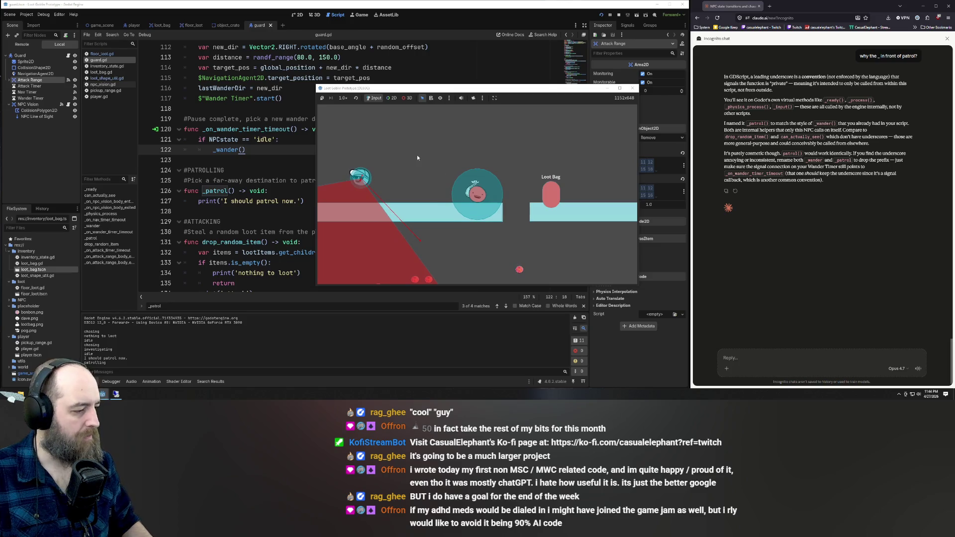
key("Left")
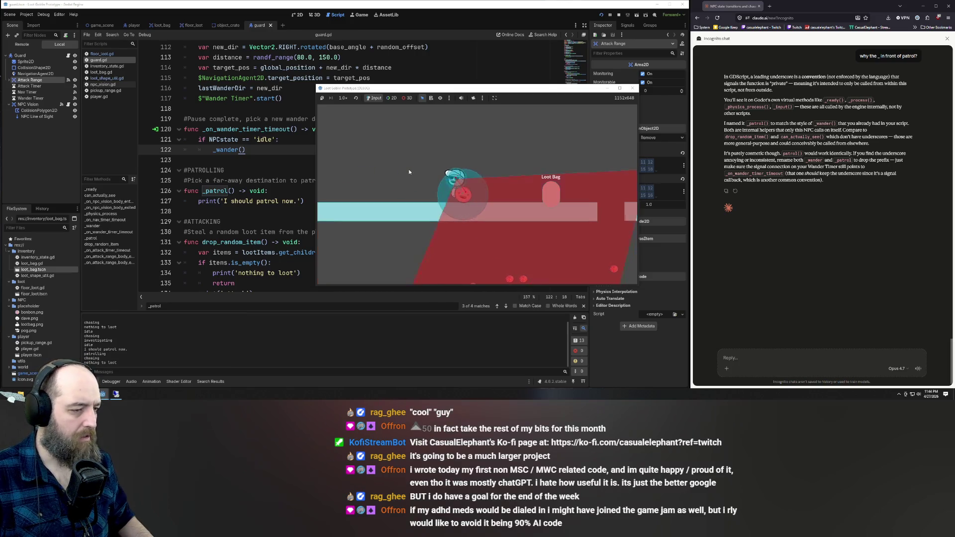
key("Right")
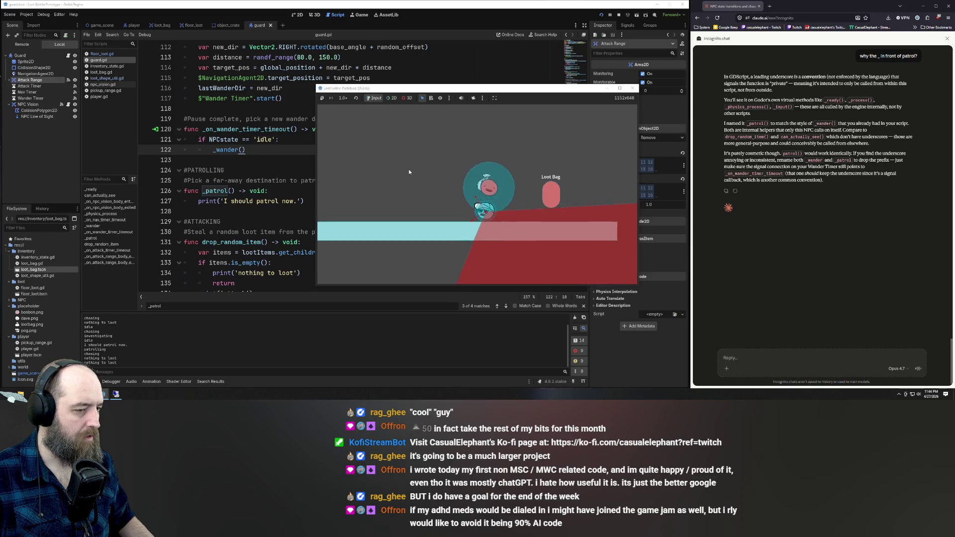
key("Right")
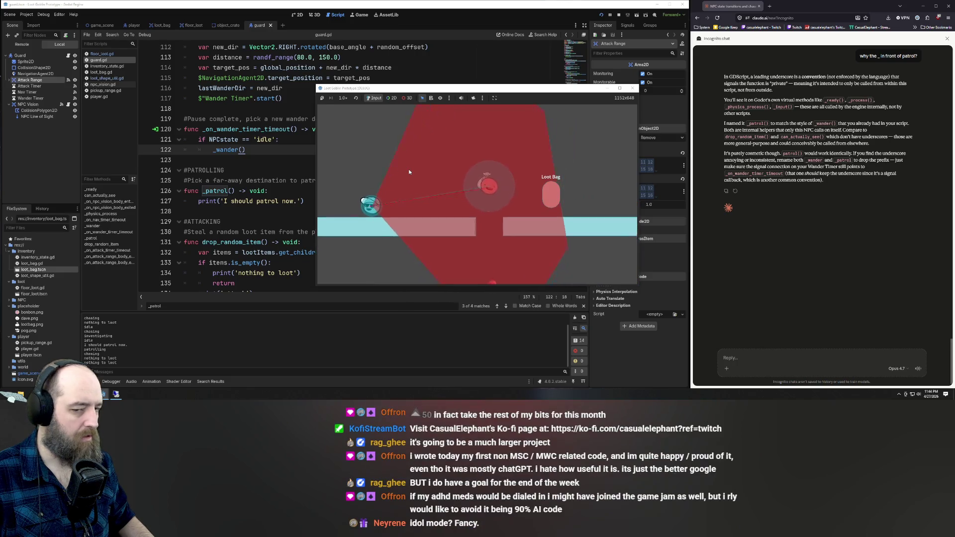
key("Down")
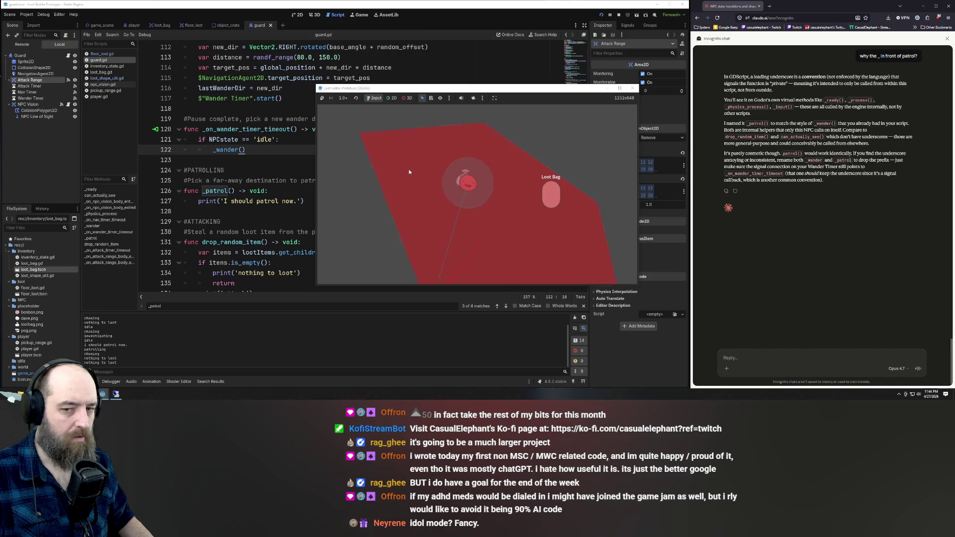
key("Up")
key("Right")
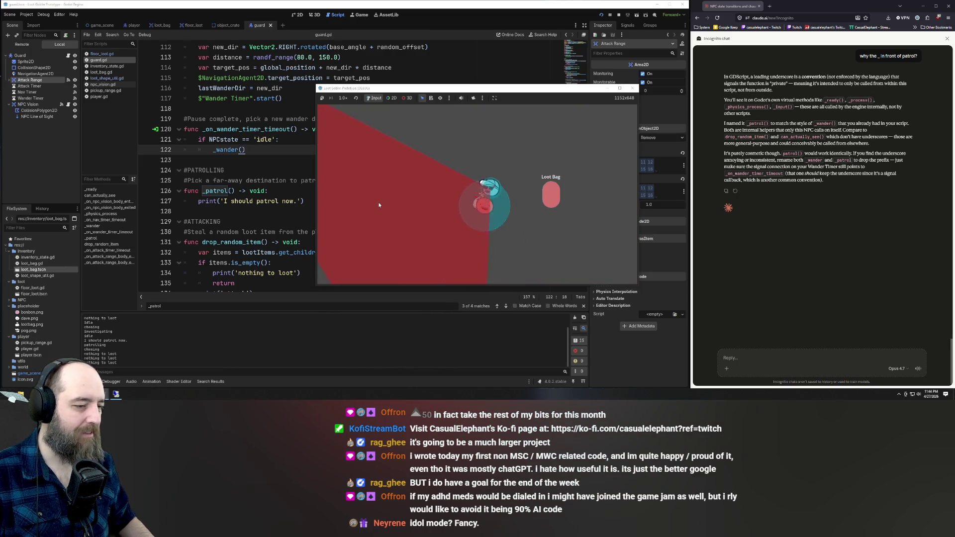
Step: Keep steering the player around the guard, then return to the guard script's print line
key("Left")
key("Up")
key("Down")
key("Right")
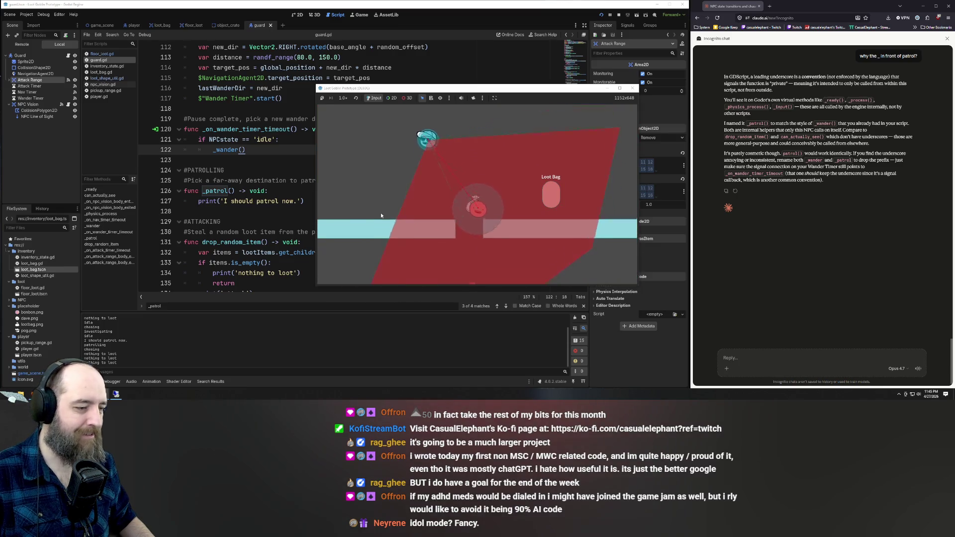
key("Down")
key("Left")
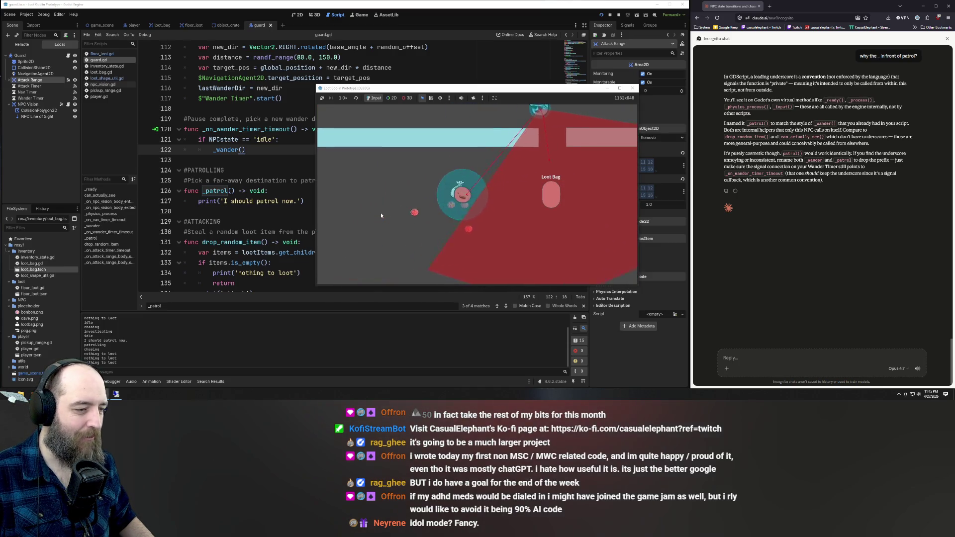
key("Right")
key("Up")
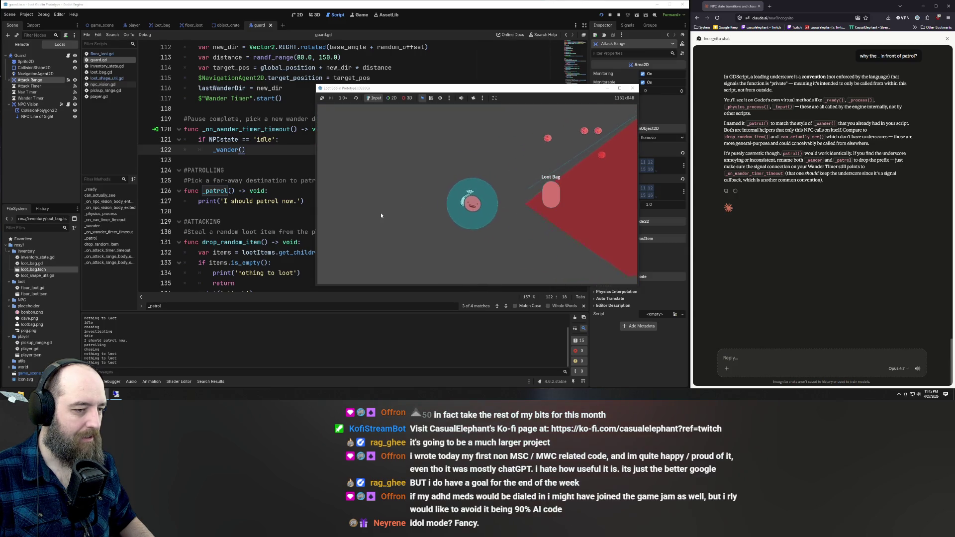
key("Up")
key("Right")
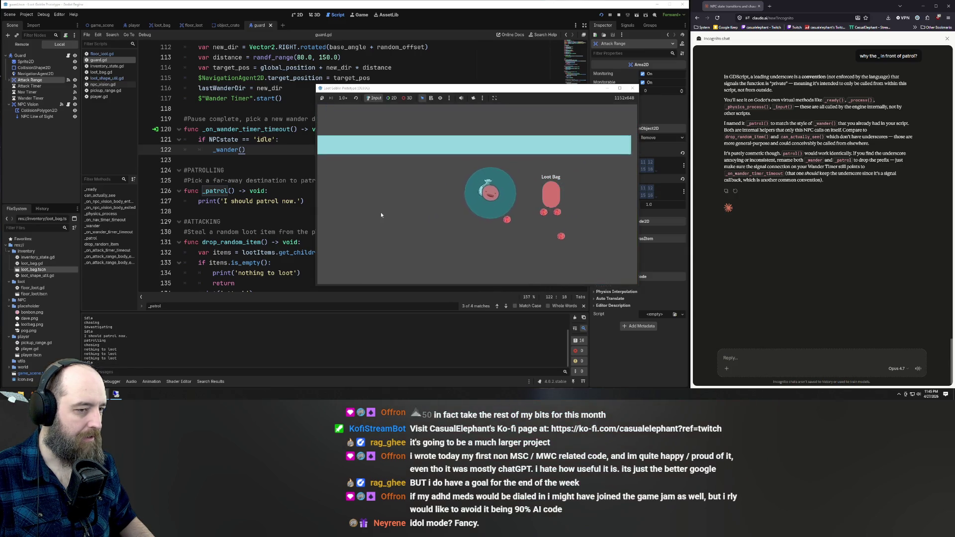
key("Right")
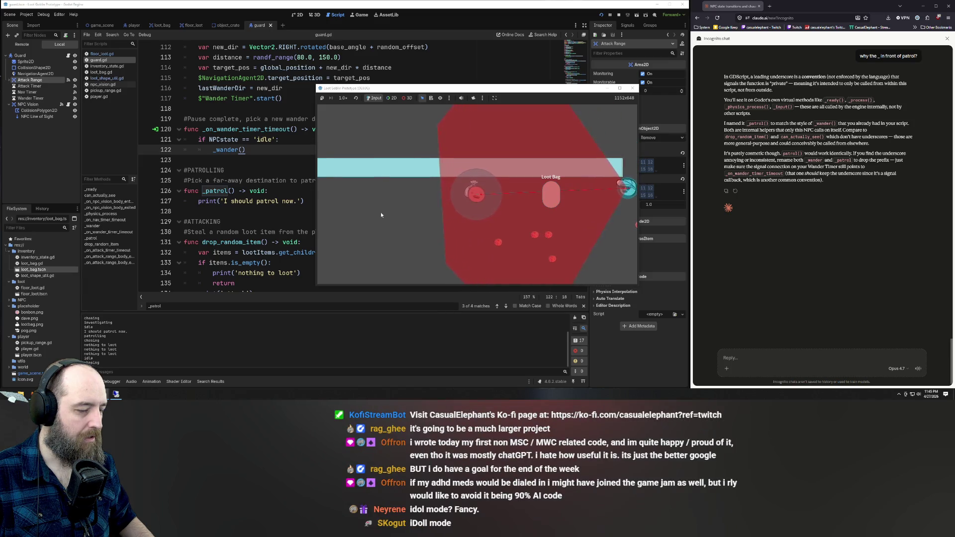
key("Up")
key("Right")
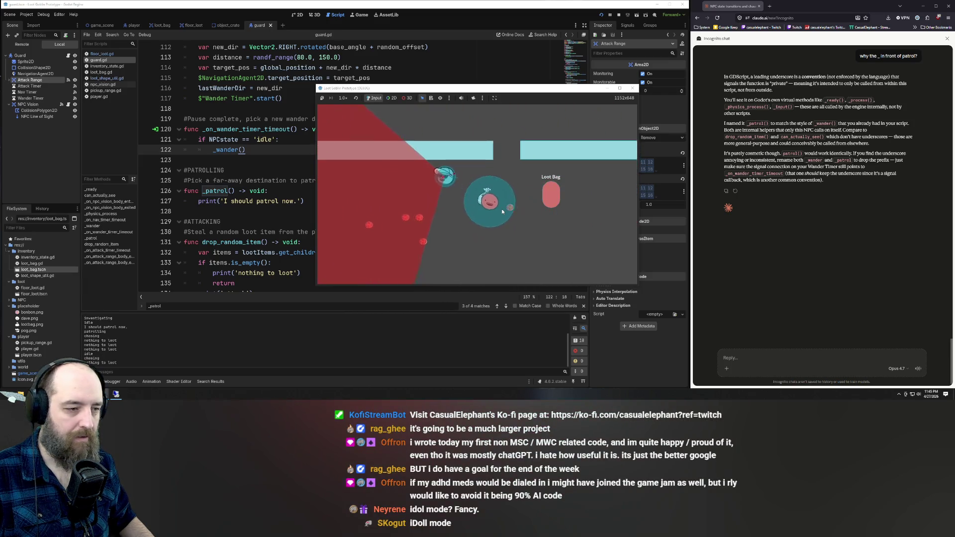
key("Left")
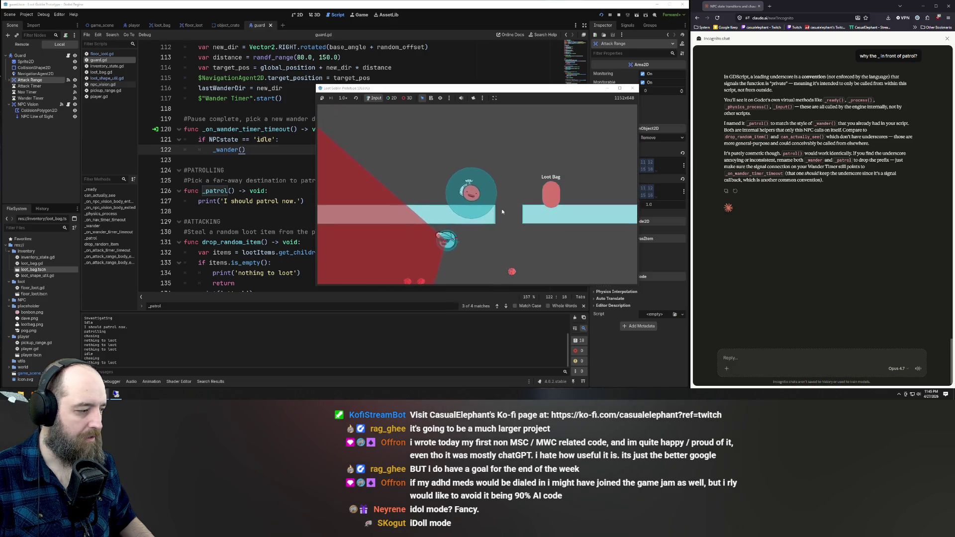
key("Left")
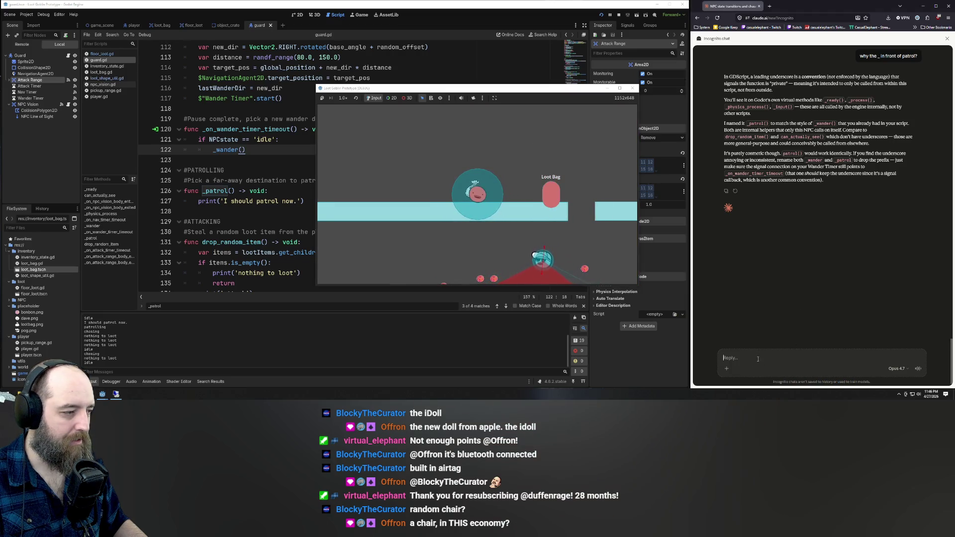
left_click(267, 231)
left_click(313, 202)
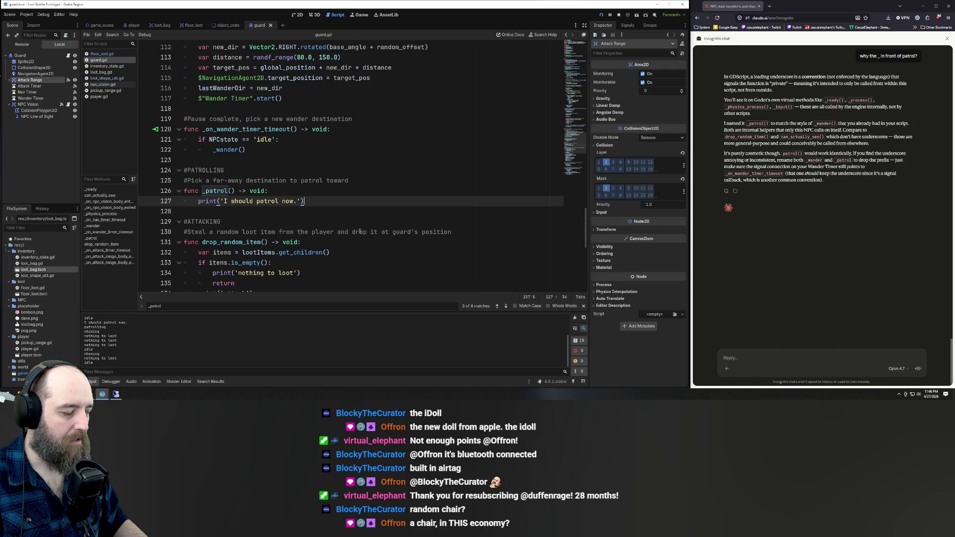
Step: Swap _patrol()'s placeholder print for random_angle/new_dir/distance code setting $NavigationAgent2D.target_position 300–500 units away
left_click(755, 355)
left_click(375, 201)
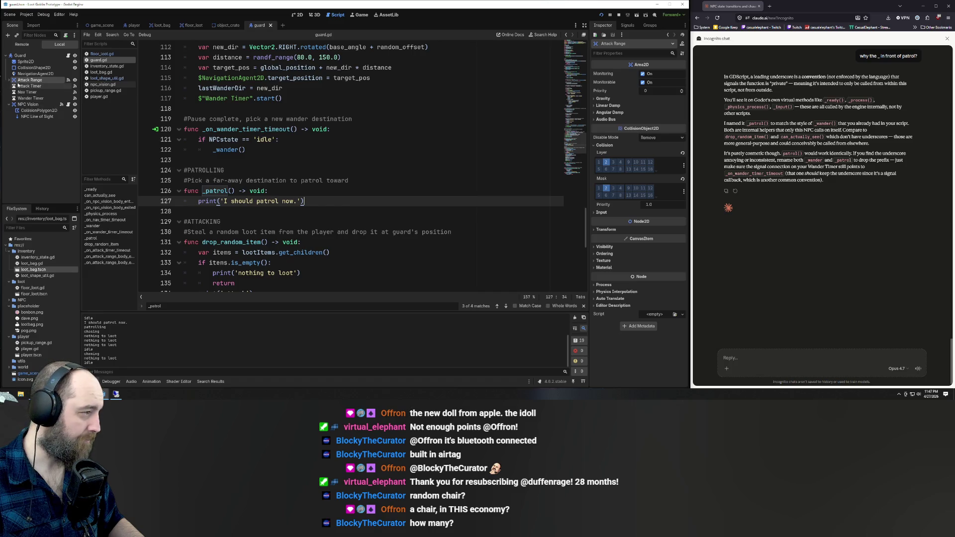
left_click(9, 80)
left_click(9, 80)
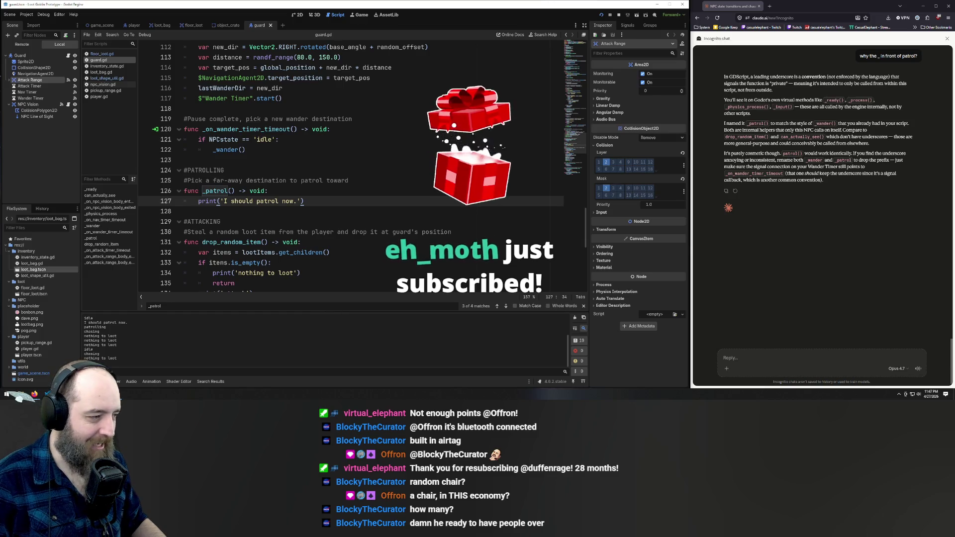
key("Down")
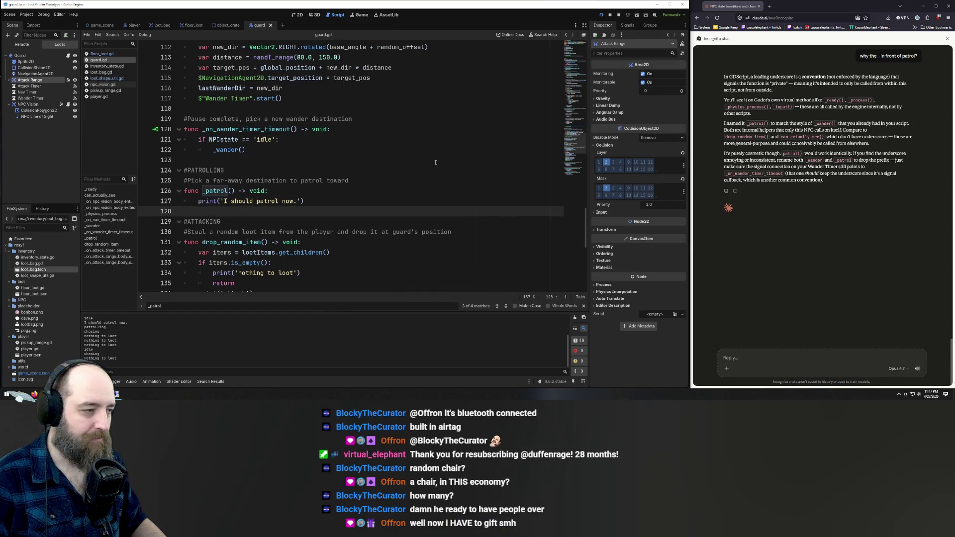
left_click(436, 162)
left_click(408, 204)
key("ctrl+BackSpace")
key("ctrl+BackSpace")
key("ctrl+BackSpace")
type("patr")
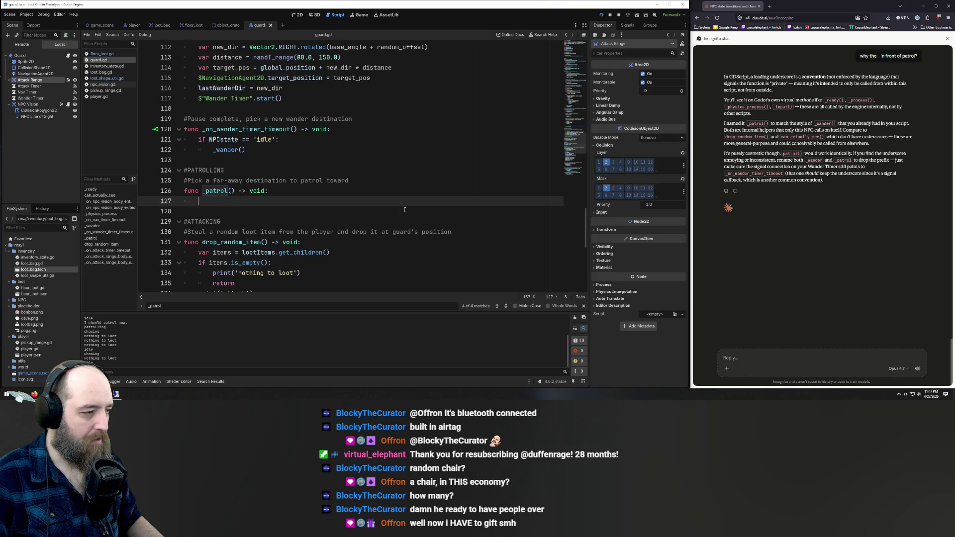
key("ctrl+z")
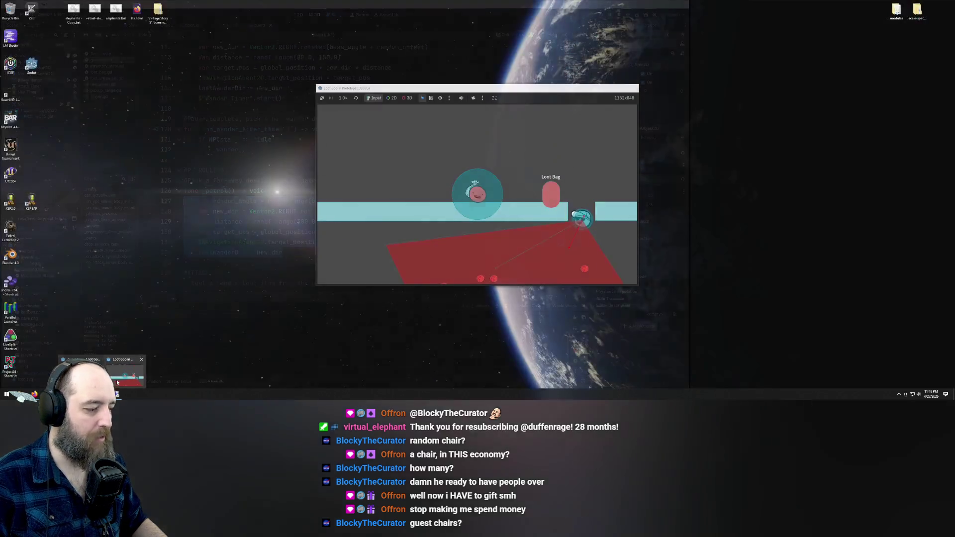
left_click(117, 371)
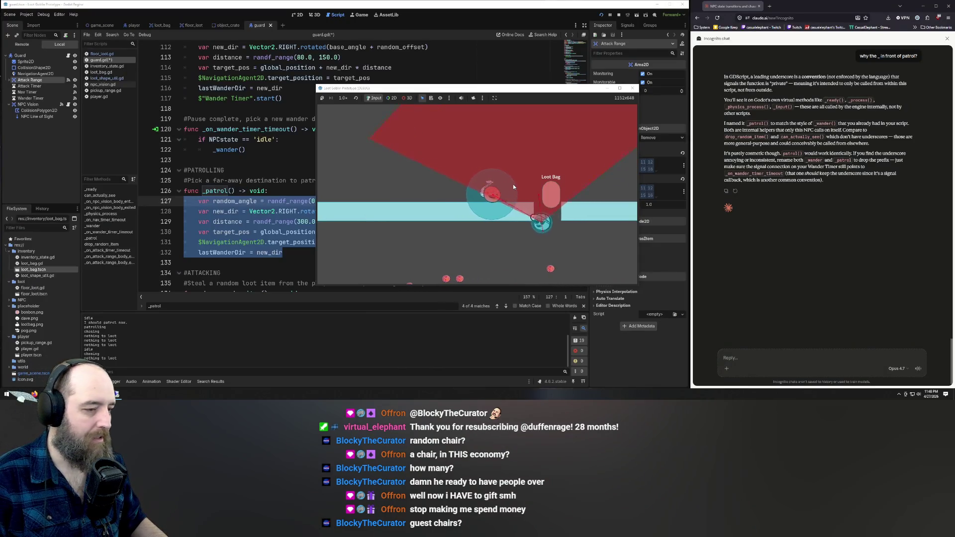
Step: Move the player up, down and left to watch the guard patrol, then stop the game with F8
key("Up")
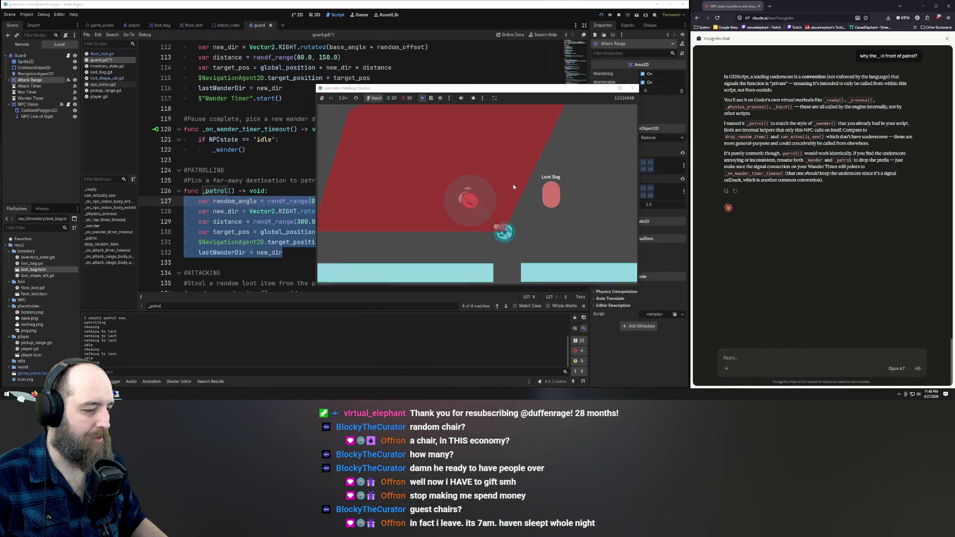
key("Down")
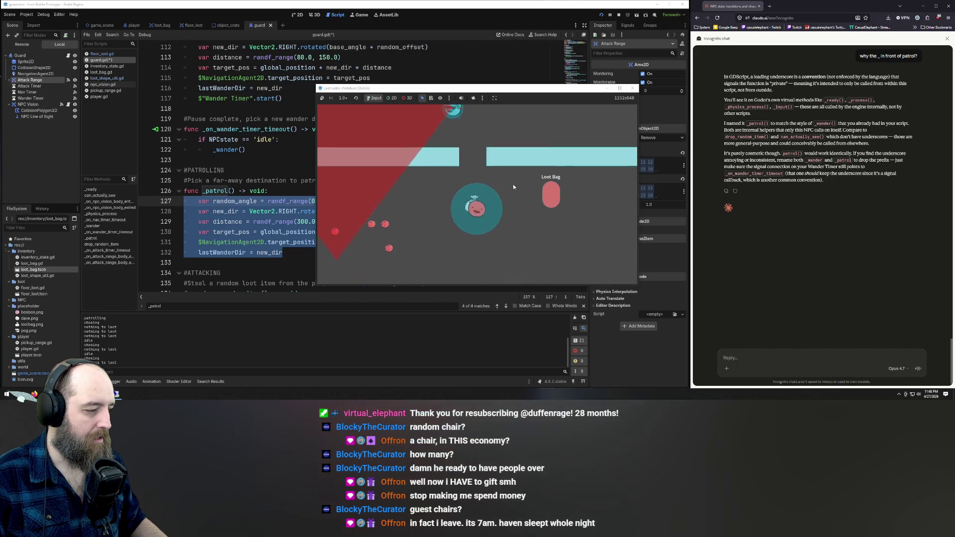
key("Left")
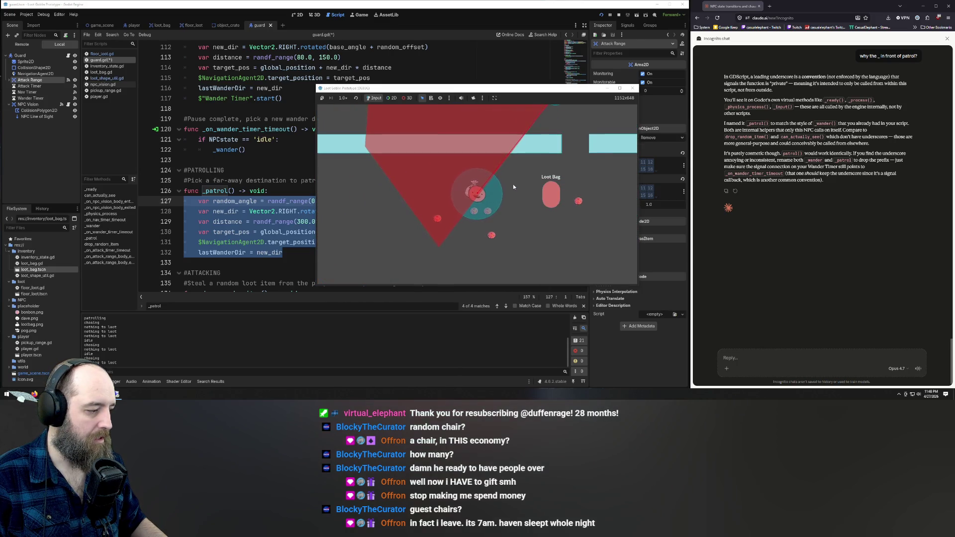
key("Up")
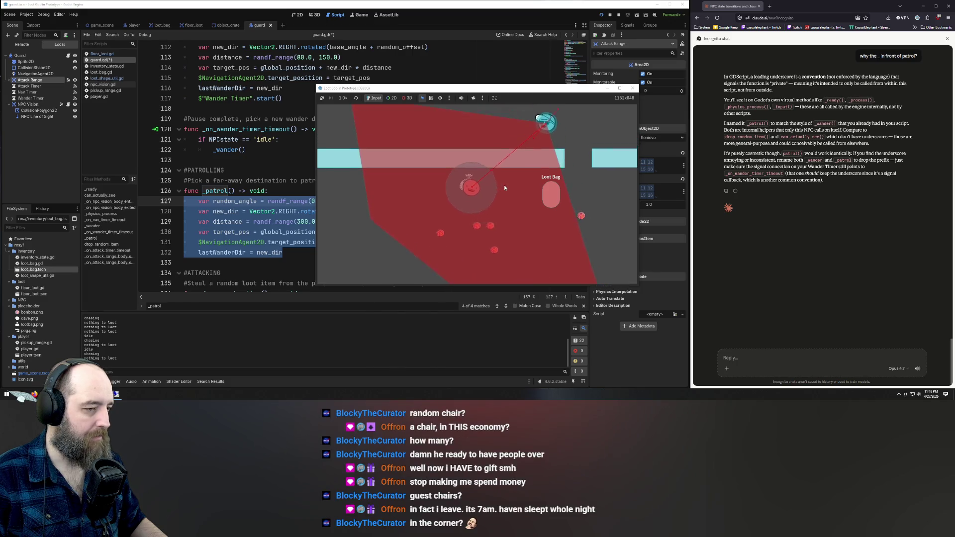
key("Left")
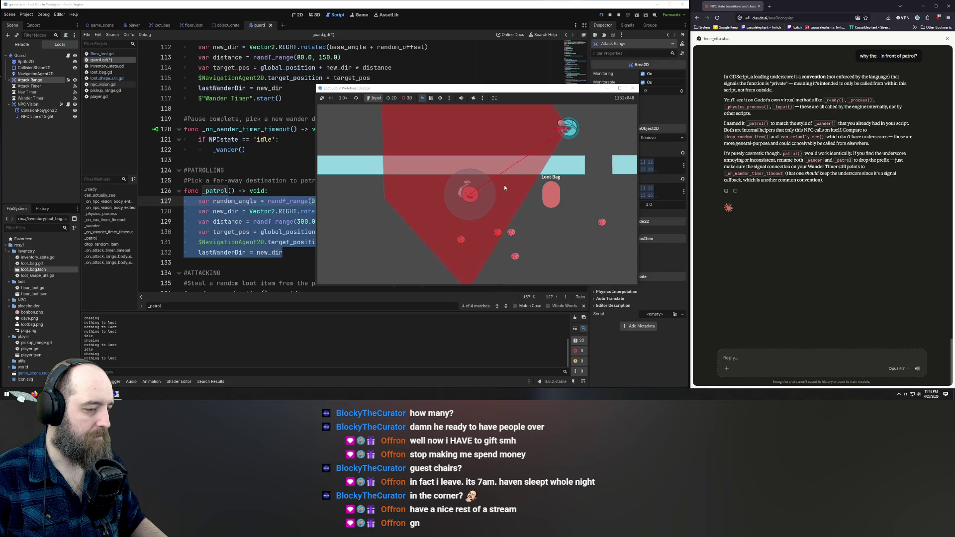
key("Left")
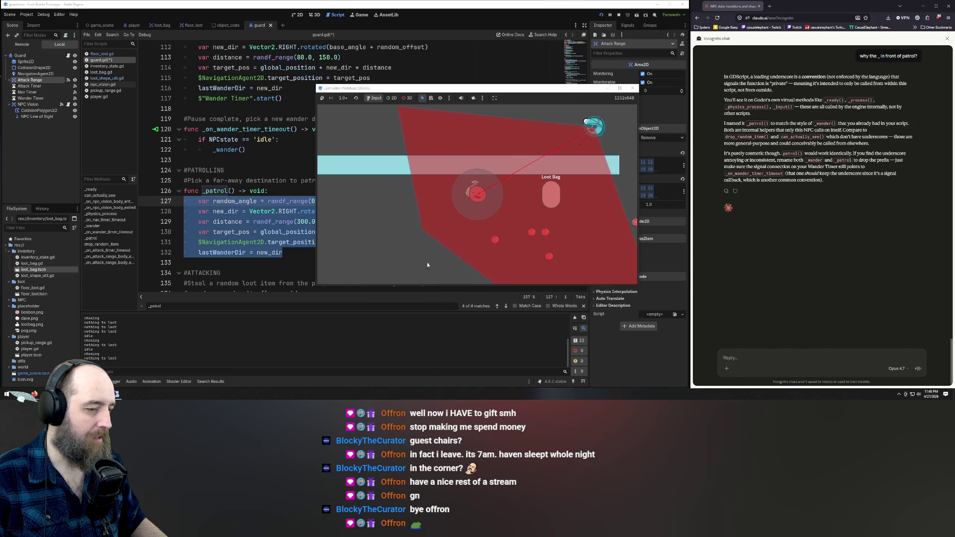
key("F8")
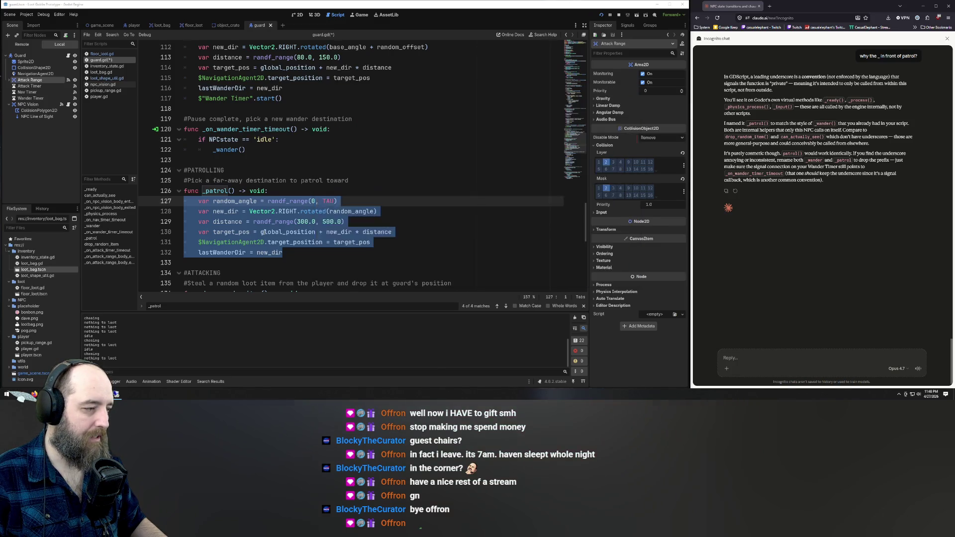
Step: Deselect the new patrol code, start a Claude chat reply, and return to guard.gd
left_click(265, 232)
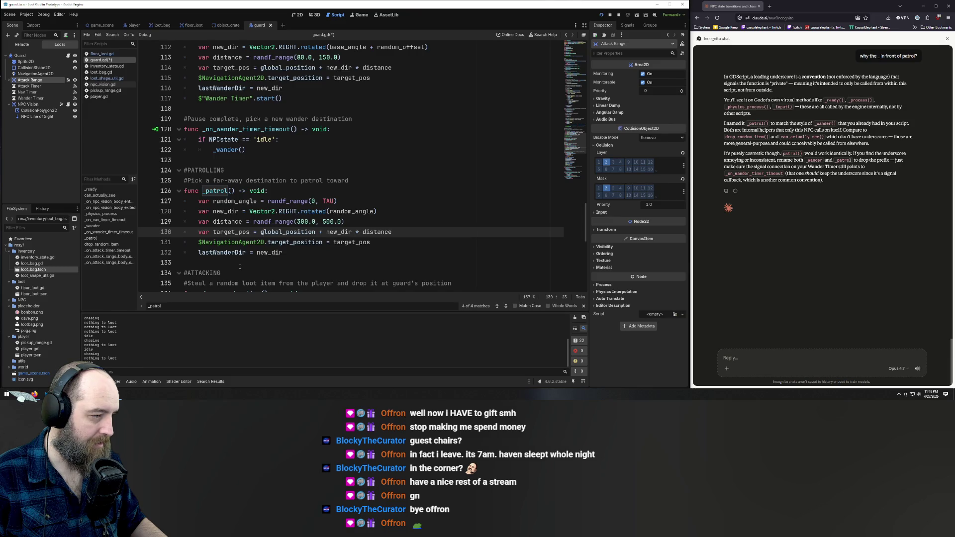
left_click(229, 201)
left_click(821, 355)
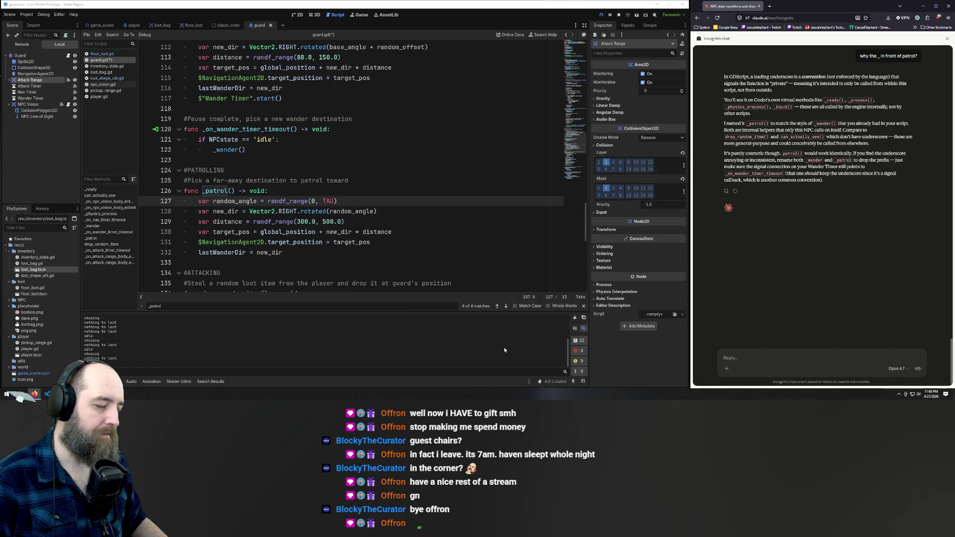
left_click(396, 232)
scroll(396, 199, "up", 1)
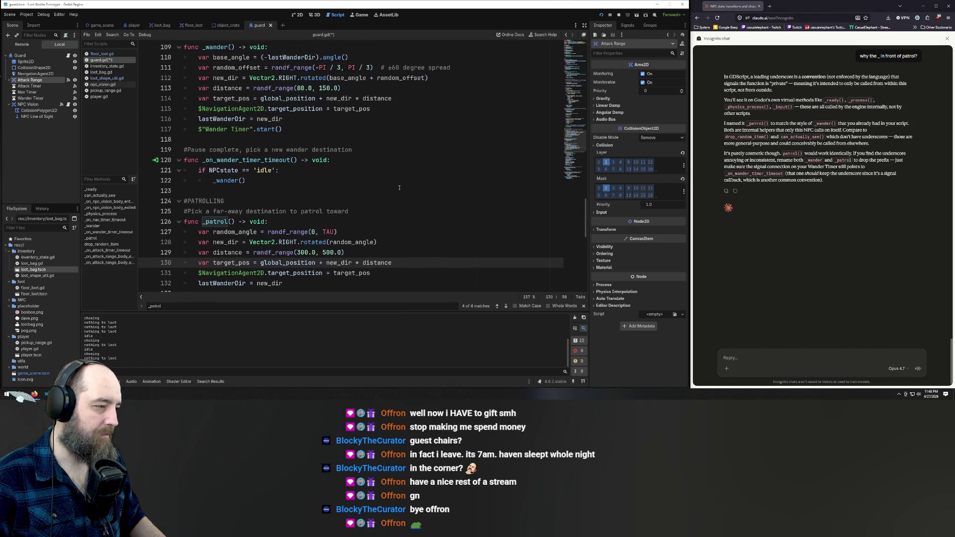
key("ctrl+z")
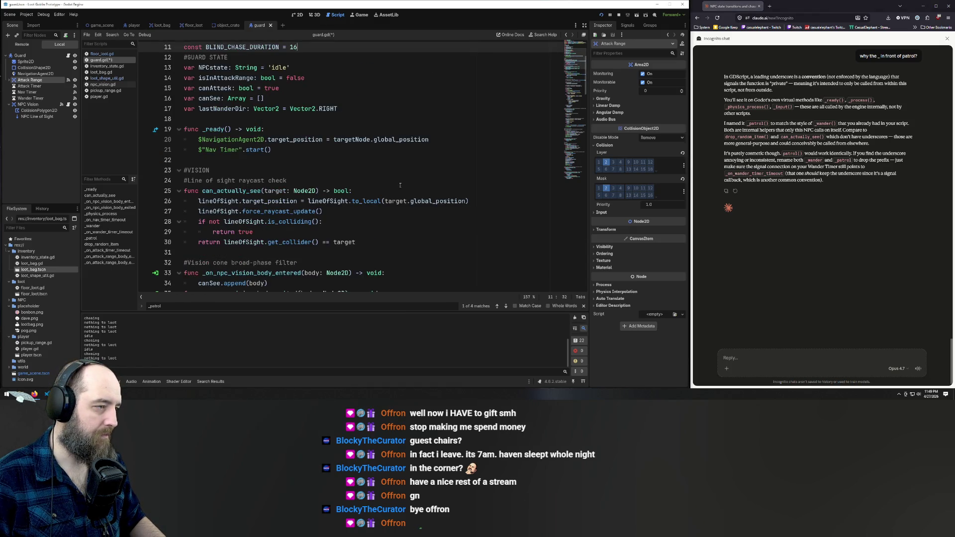
Step: Undo the stray edits to bring back the '#Update chase target…' comment and save guard.gd
scroll(413, 191, "up", 3)
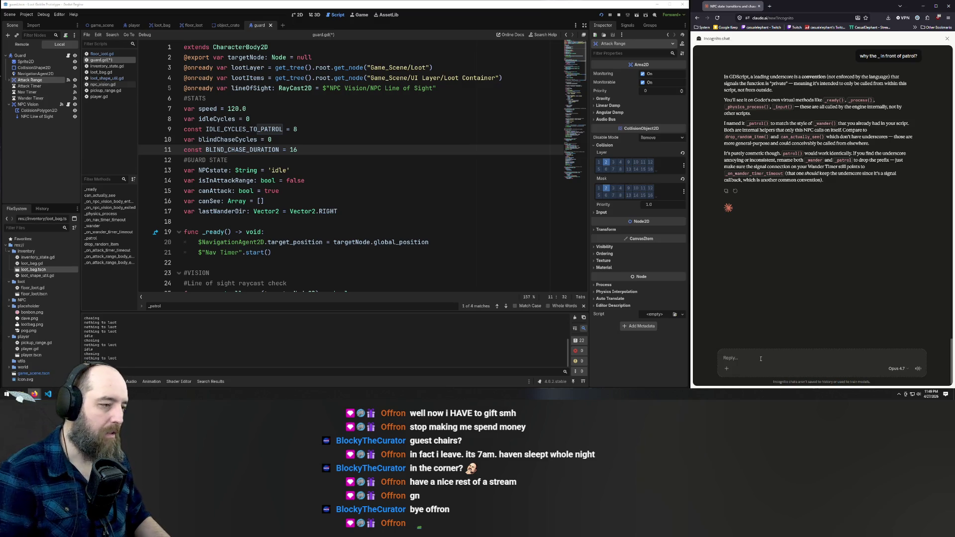
left_click(384, 116)
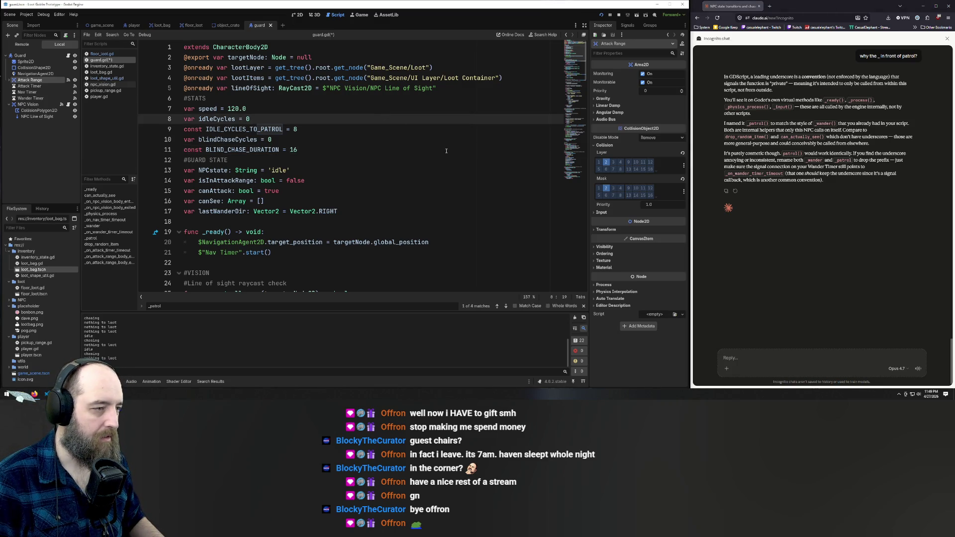
key("ctrl+z")
key("ctrl+z")
key("ctrl+z")
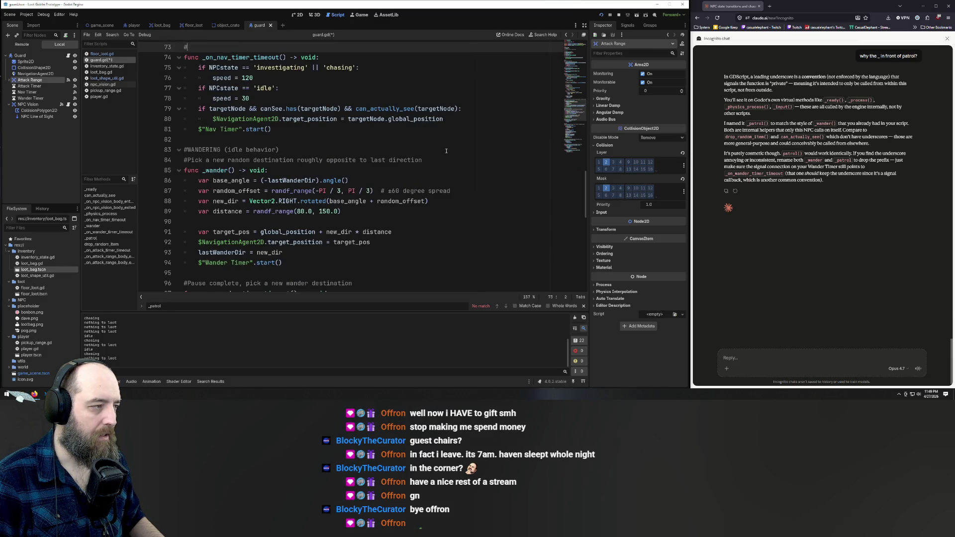
key("ctrl+z")
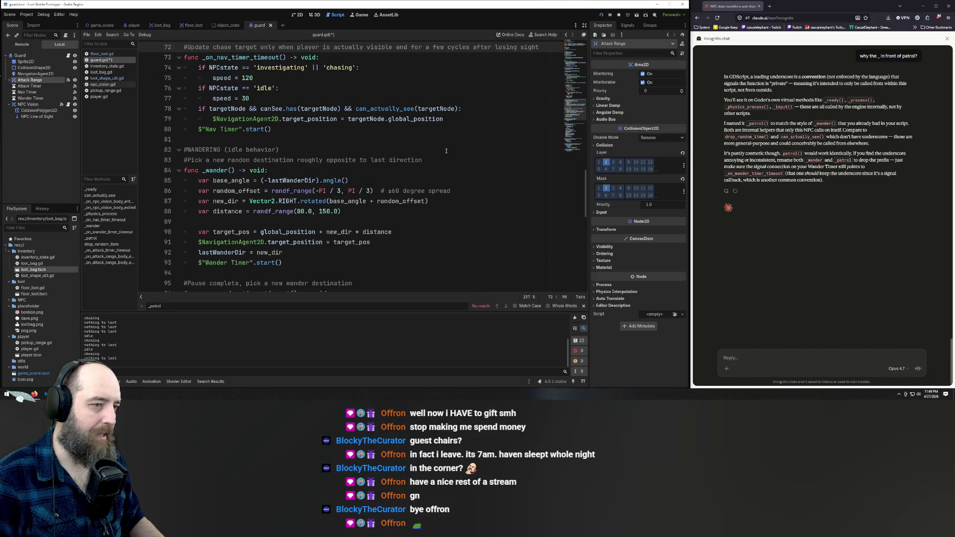
key("ctrl+s")
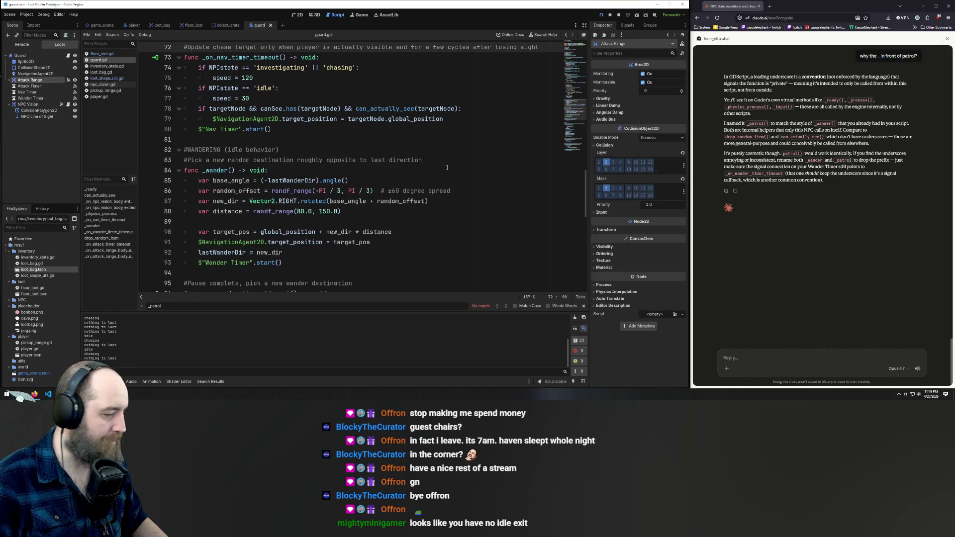
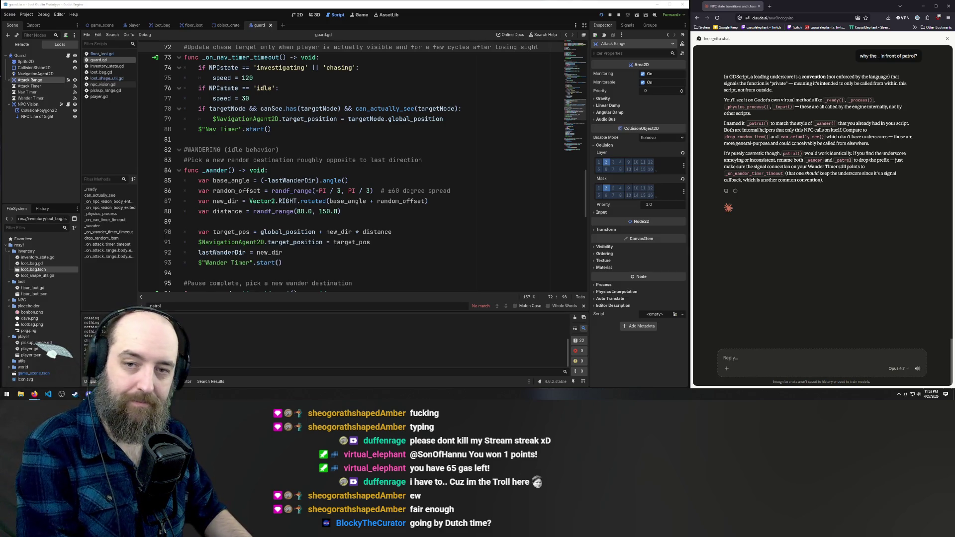
Step: Change the guard.gd Find term to _patrol and bring up the Steam store window
type("_")
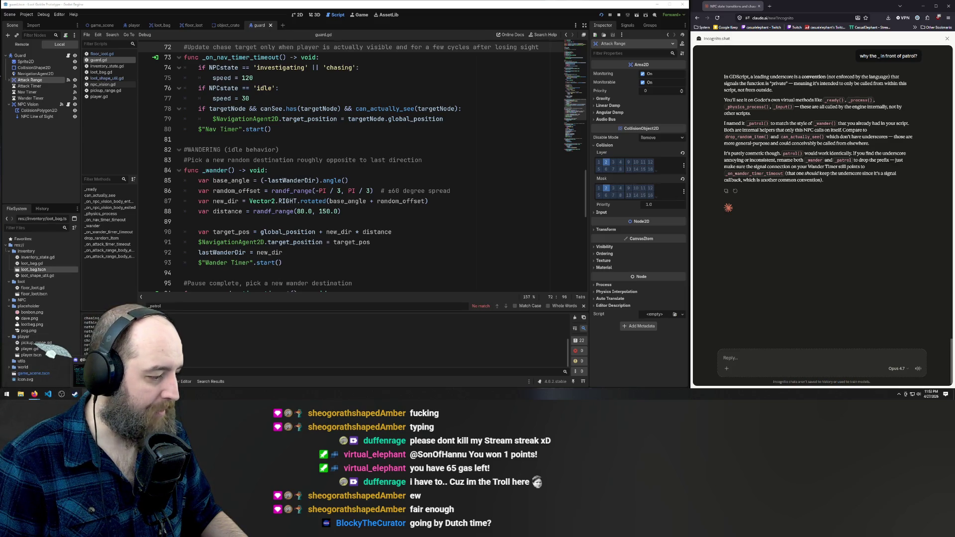
left_click(74, 395)
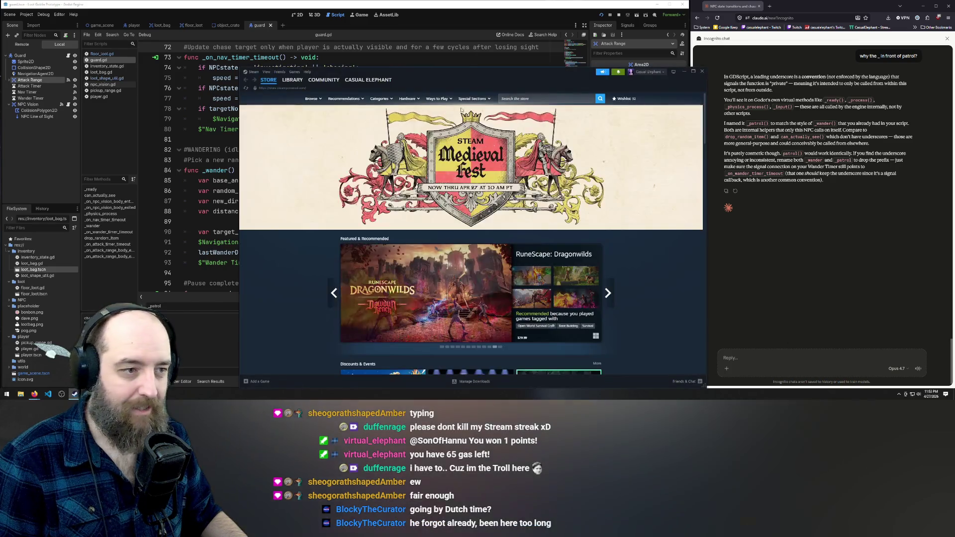
Step: Browse the Steam library past Vampire Crawlers and Road to Vostok to Windrose, then close Steam
left_click(293, 79)
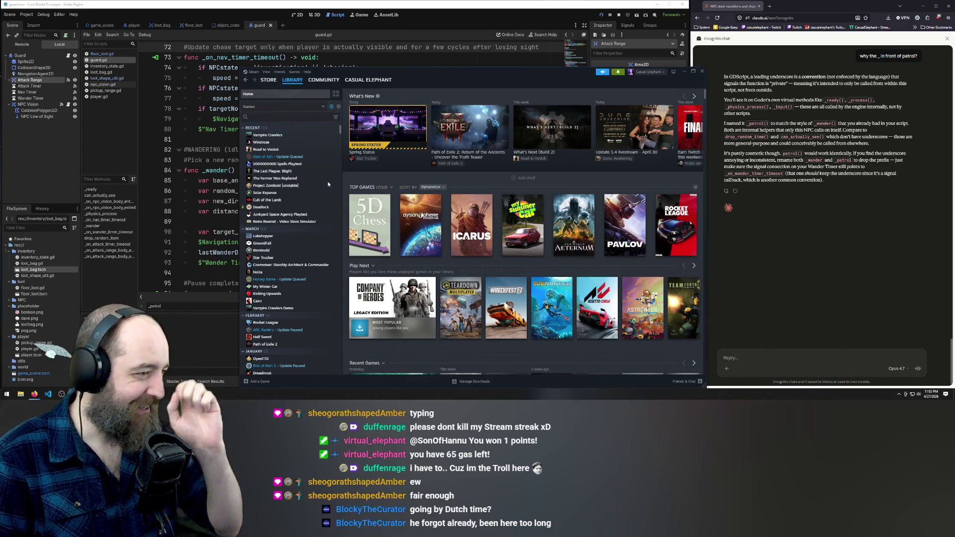
left_click(284, 137)
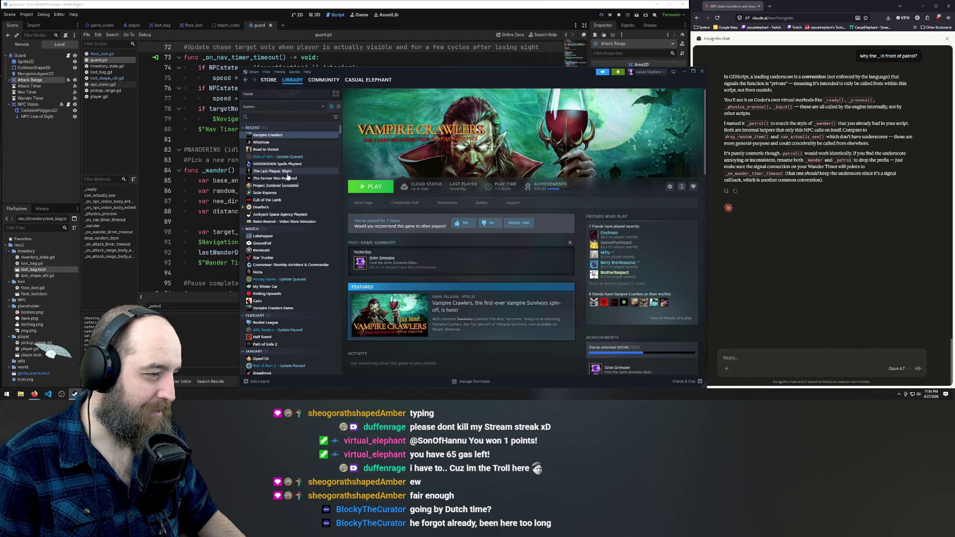
left_click(287, 171)
left_click(267, 150)
left_click(265, 143)
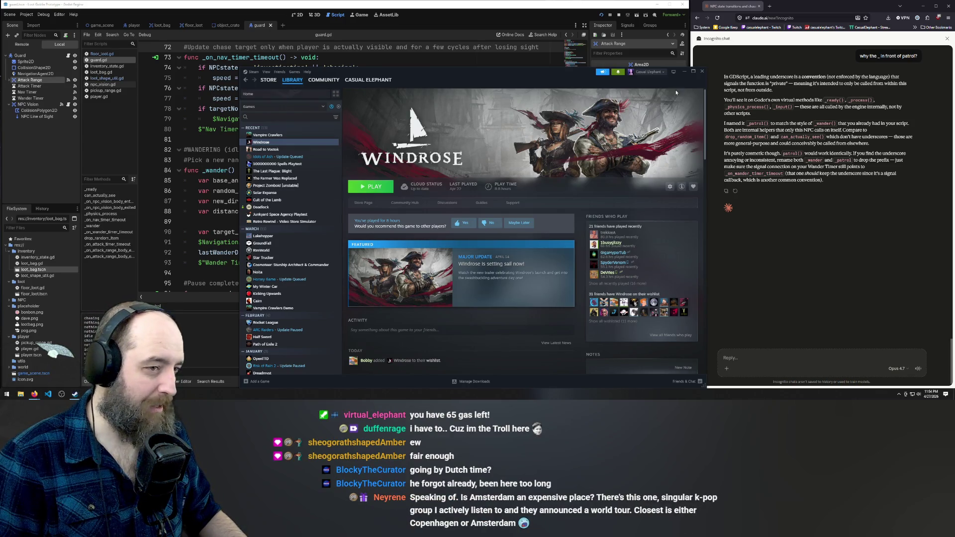
left_click(703, 72)
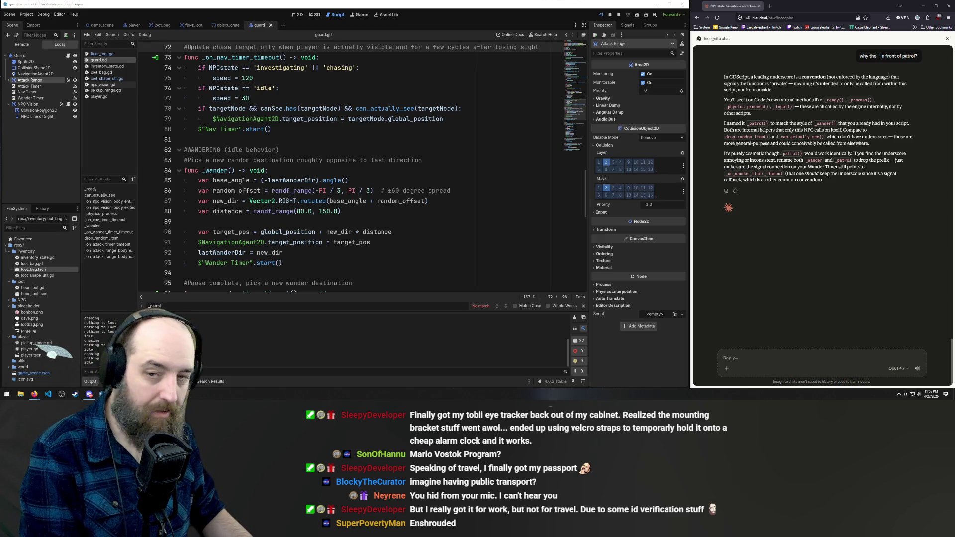
Step: Prefix the guard.gd Find term with an underscore so it searches for _patrol
type("_")
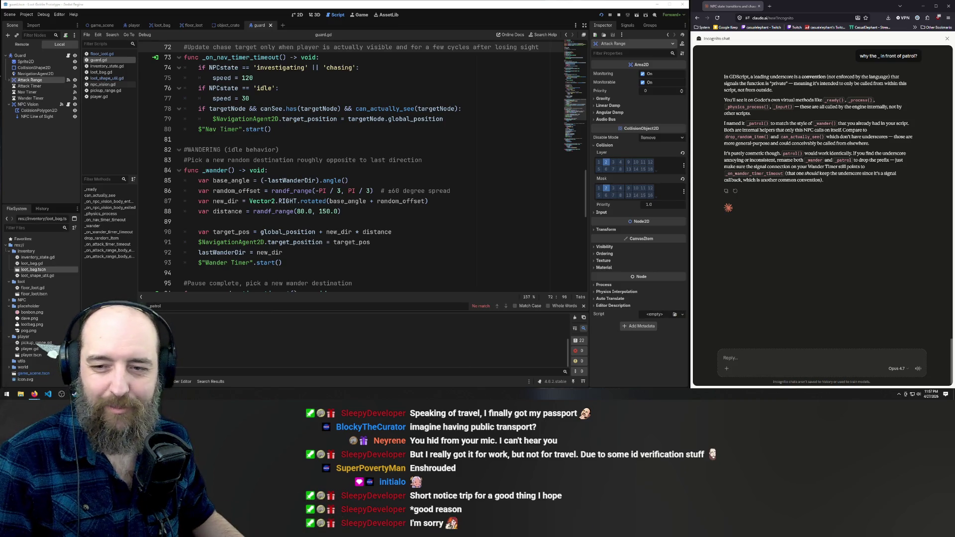
Step: Try an underscore prefix in the Find bar twice, leaving the search on 'patrol'
type("_")
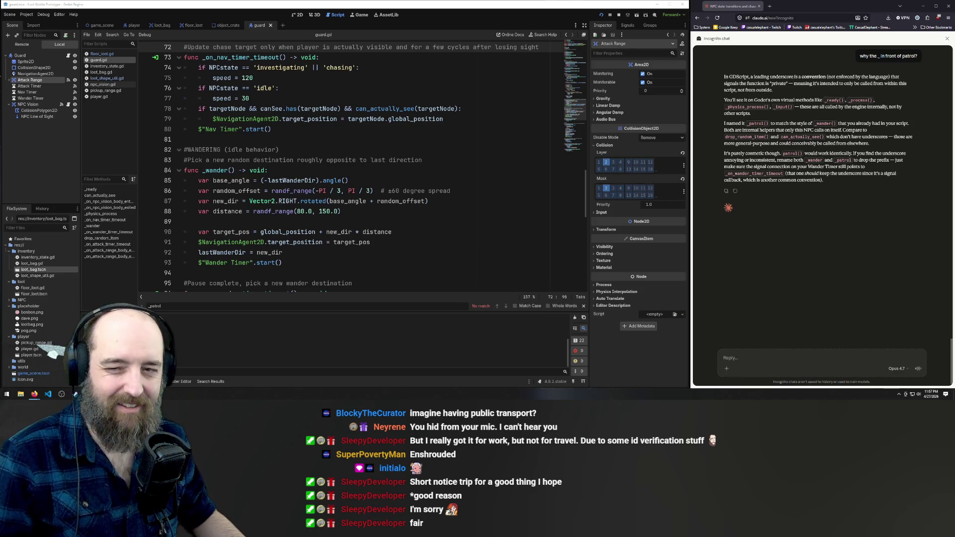
key("BackSpace")
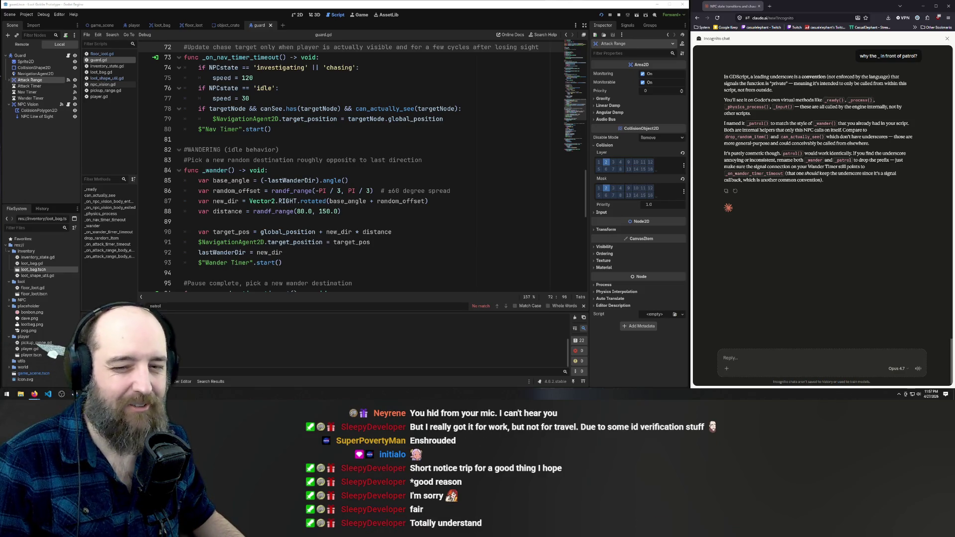
type("_")
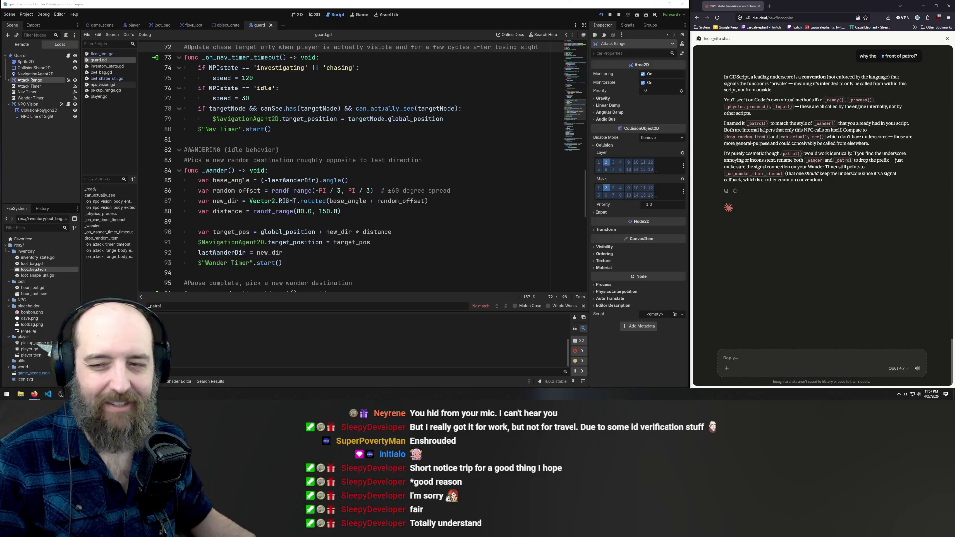
key("BackSpace")
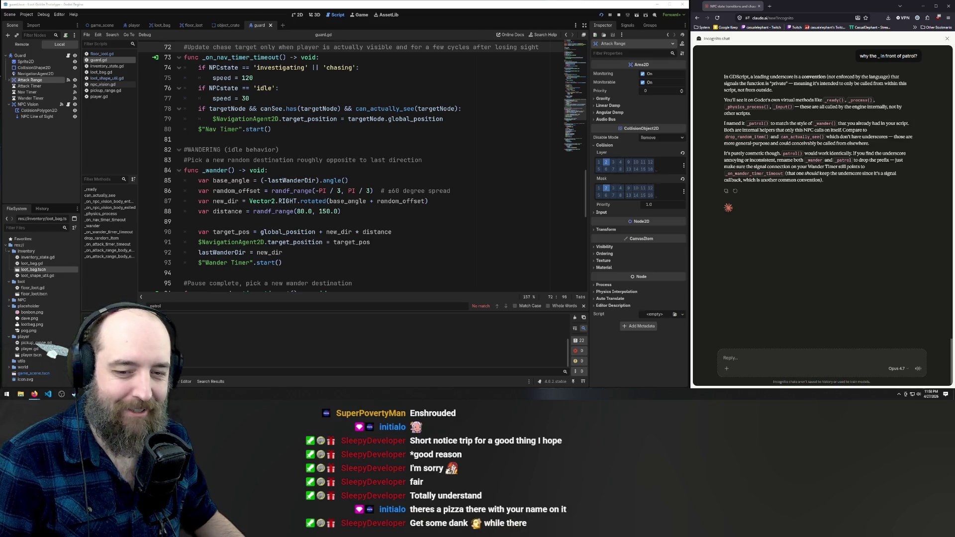
Step: Drop the underscore once more, then briefly show the Create-a-thon poster at screen centre
type("_")
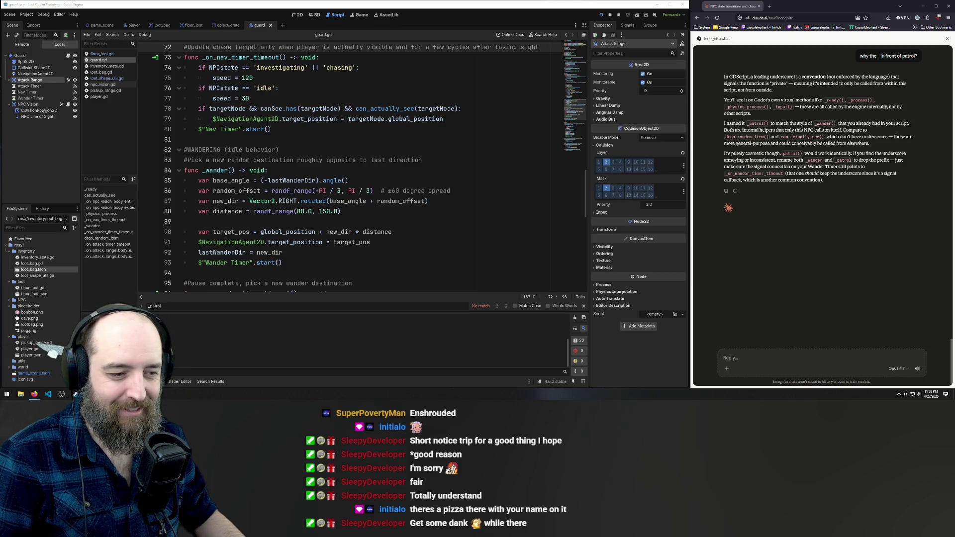
key("BackSpace")
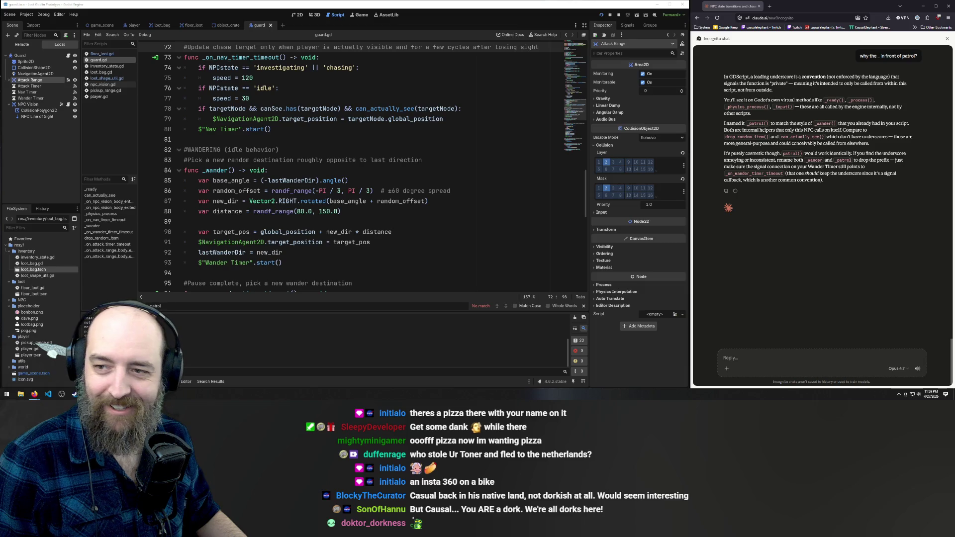
mouse_move(954, 96)
left_mouse_down()
mouse_move(455, 98)
mouse_move(463, 96)
mouse_move(432, 82)
left_mouse_up()
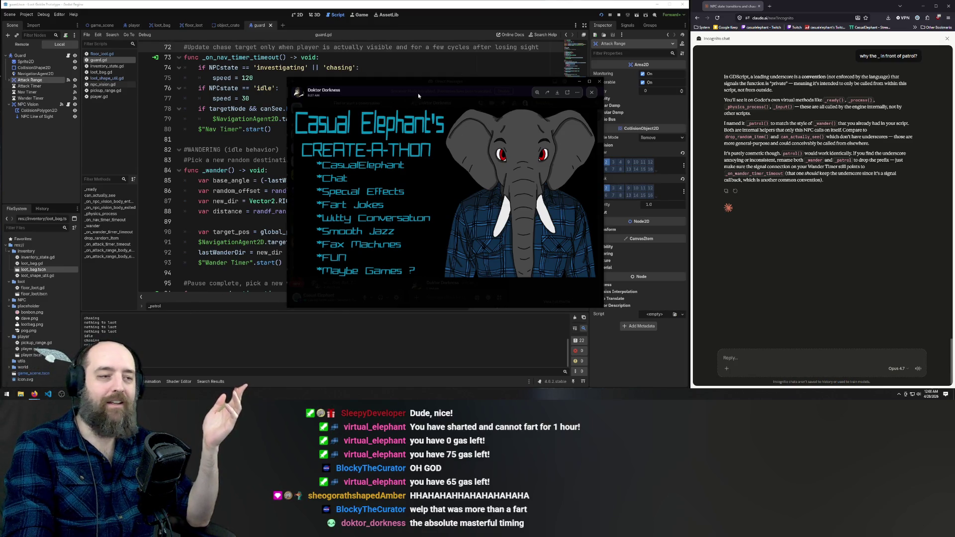
left_click_drag(431, 79, 954, 80)
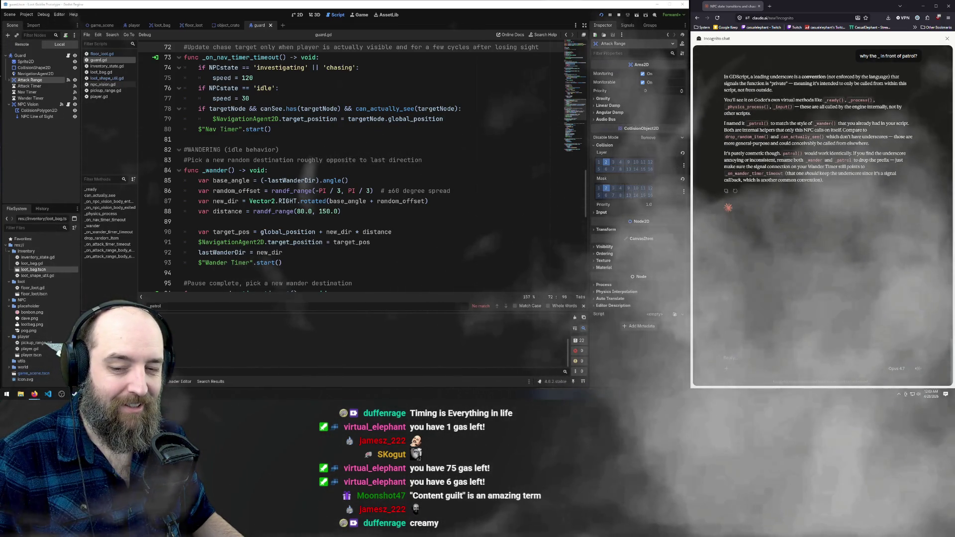
Step: Add an underscore to the guard.gd search and start a new blank browser tab
type("_")
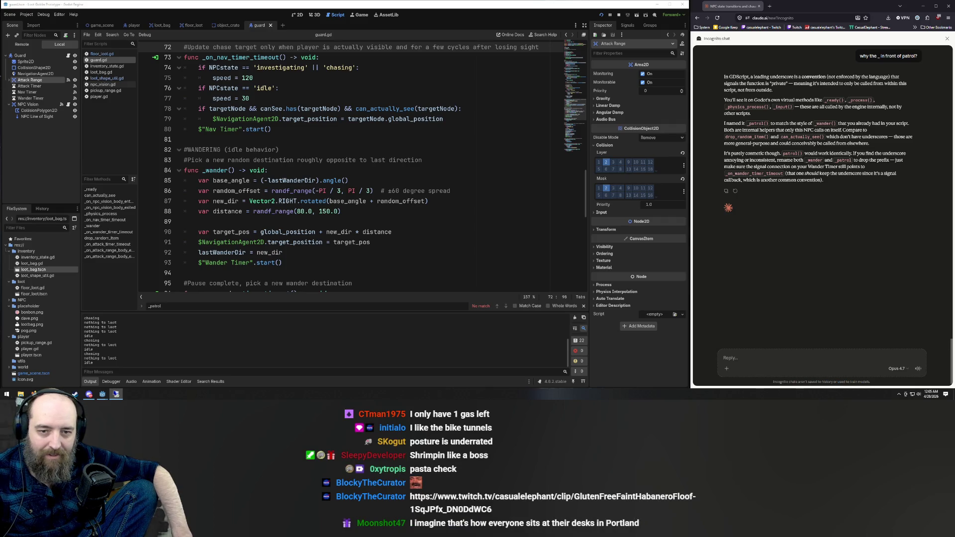
left_click(770, 7)
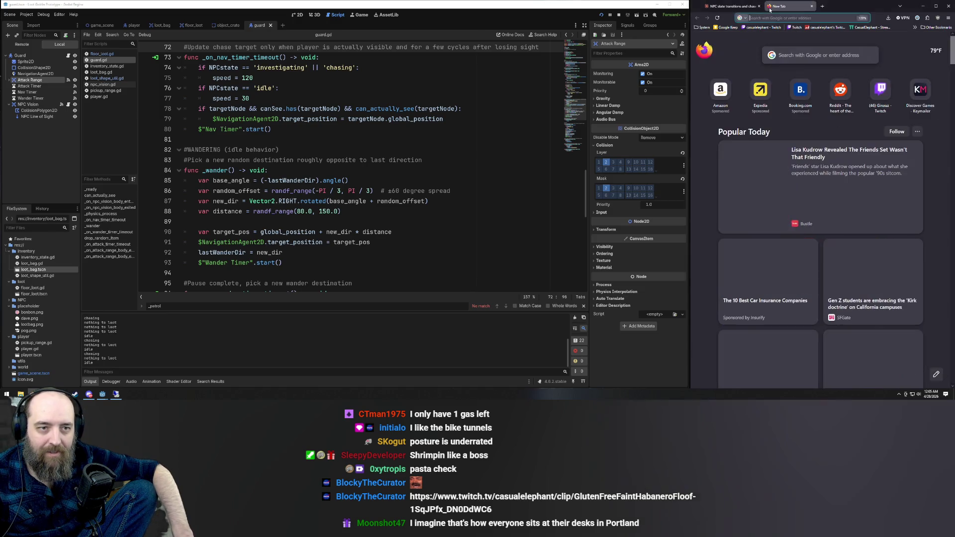
Step: Load the Twitch clip linked in chat, unmute it at slightly lower volume, then close it
key("ctrl+v")
key("Return")
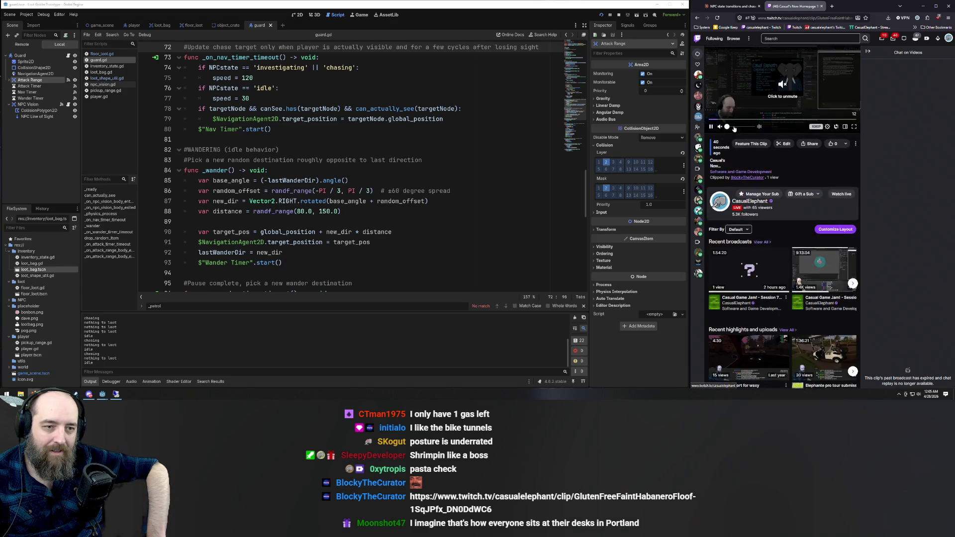
left_click(743, 128)
left_click_drag(743, 128, 742, 128)
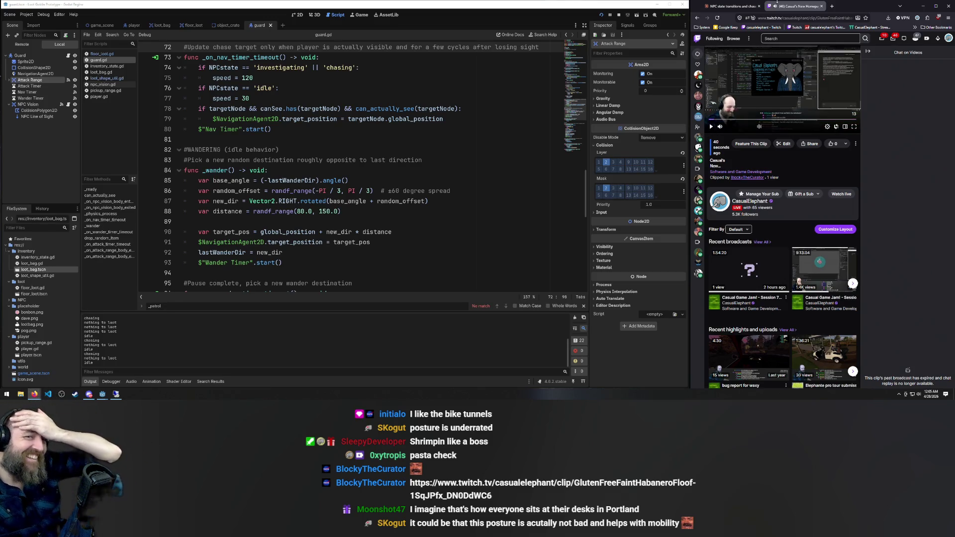
left_click(822, 6)
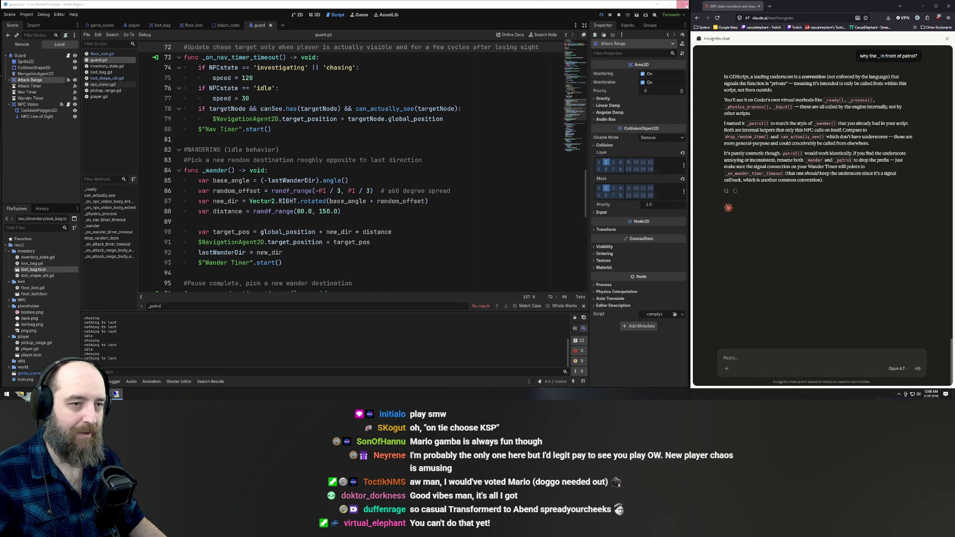
Step: Quit Godot via Stop & Quit and reopen Loot Goblin Prototype from the Project Manager
left_click(682, 5)
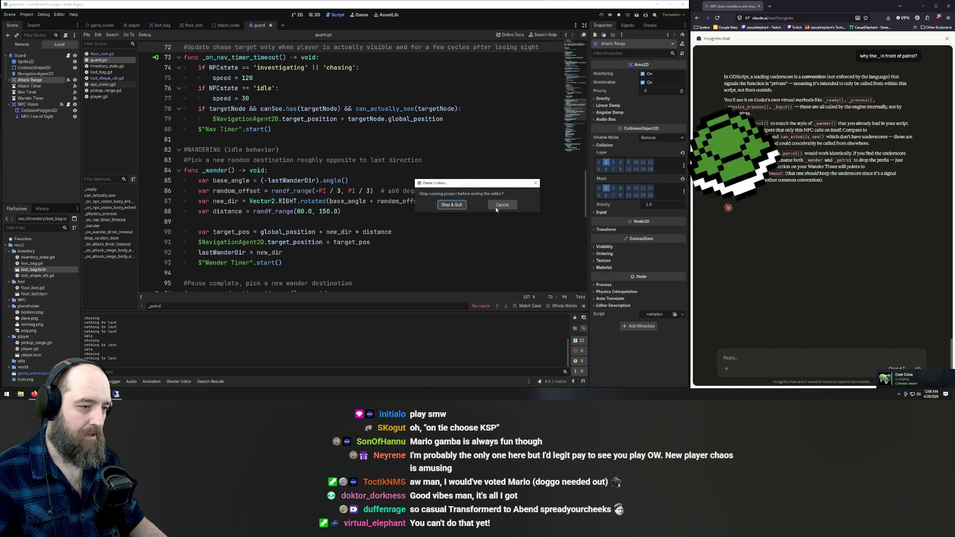
left_click(452, 205)
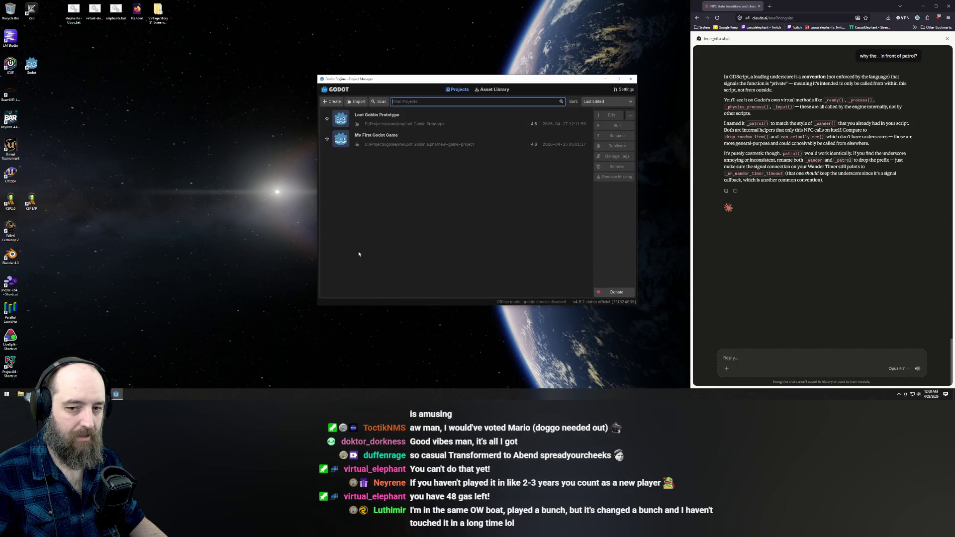
double_click(392, 122)
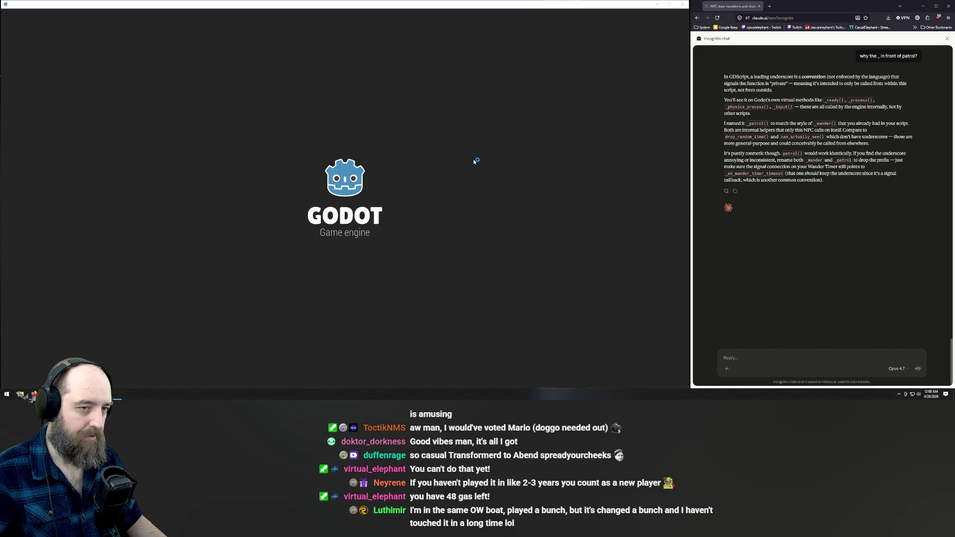
scroll(407, 164, "down", 2)
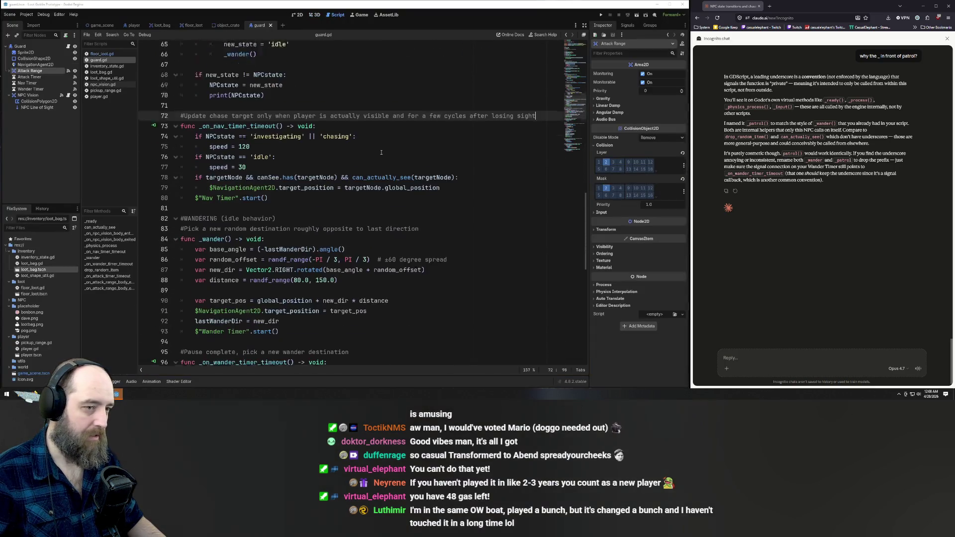
Step: Search guard.gd for '_patrol' with Ctrl+F, which finds no match
scroll(423, 174, "up", 4)
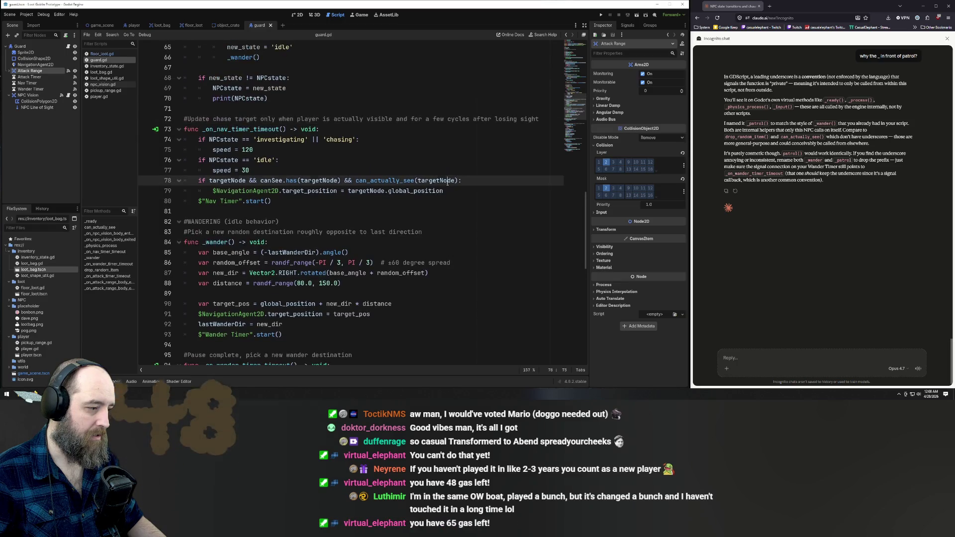
left_click(447, 187)
key("Down")
key("Down")
key("ctrl+f")
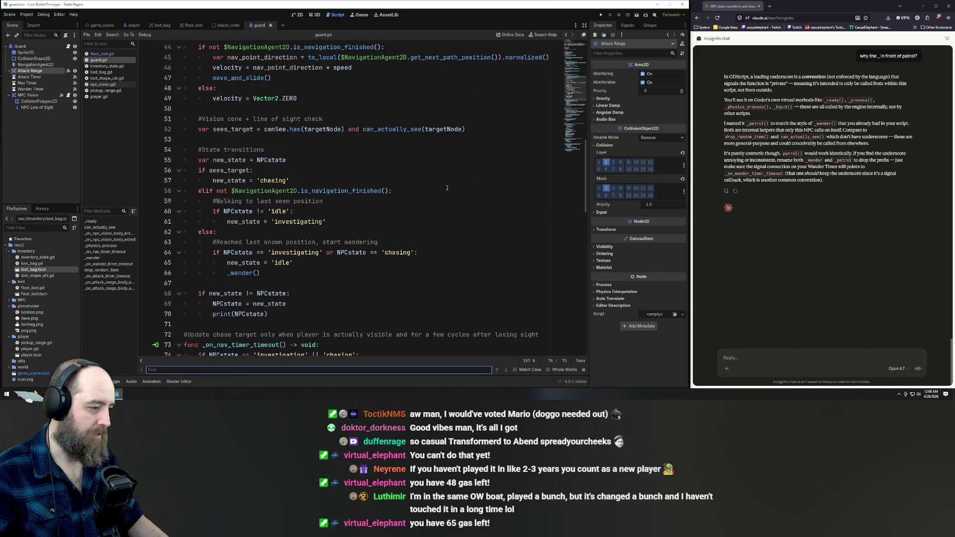
key("BackSpace")
type("patrol")
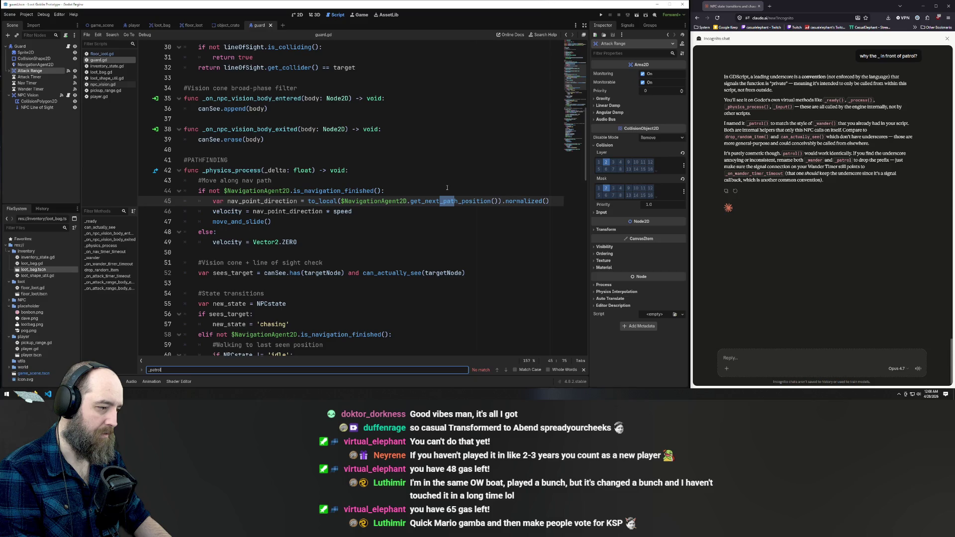
Step: Clear the unmatched search term and return to the top of the script
key("ctrl+a")
key("BackSpace")
scroll(440, 210, "up", 10)
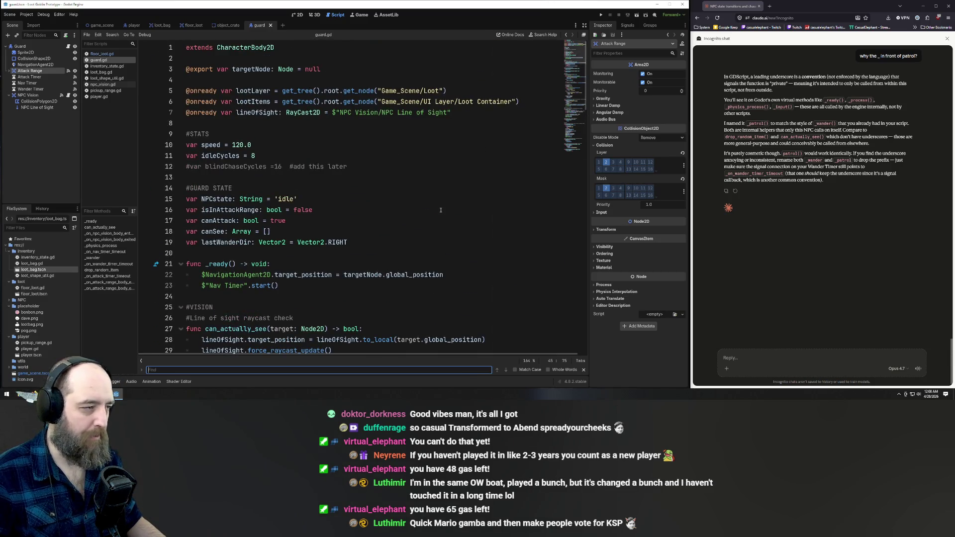
left_click(418, 133)
left_click(414, 151)
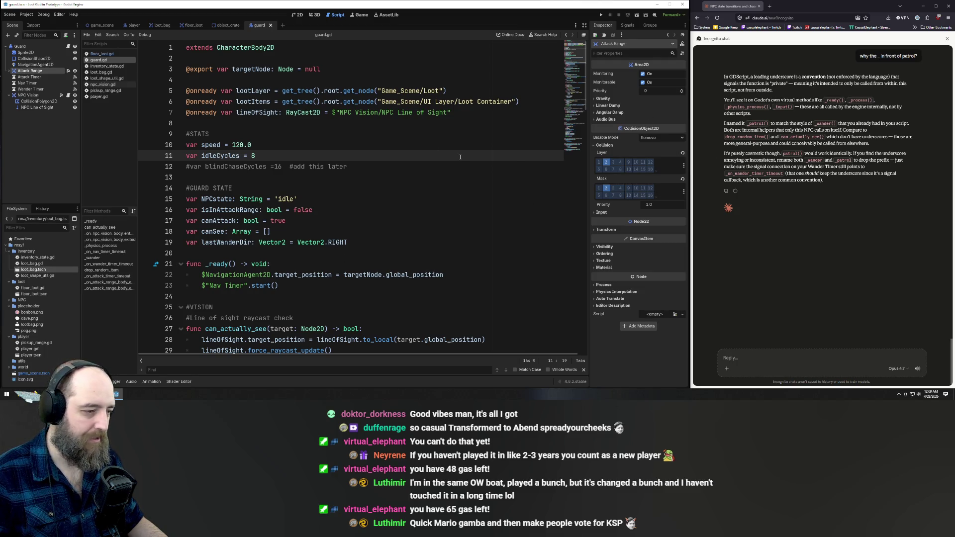
Step: Scroll guard.gd down to the _on_attack_range_body_exited handler, then close Godot
scroll(480, 144, "down", 7)
scroll(481, 144, "down", 20)
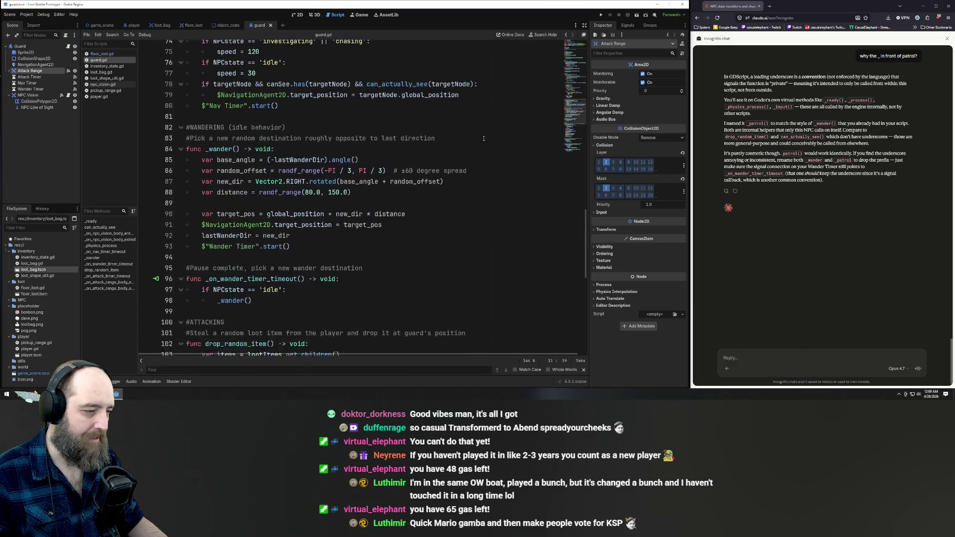
scroll(485, 138, "down", 1)
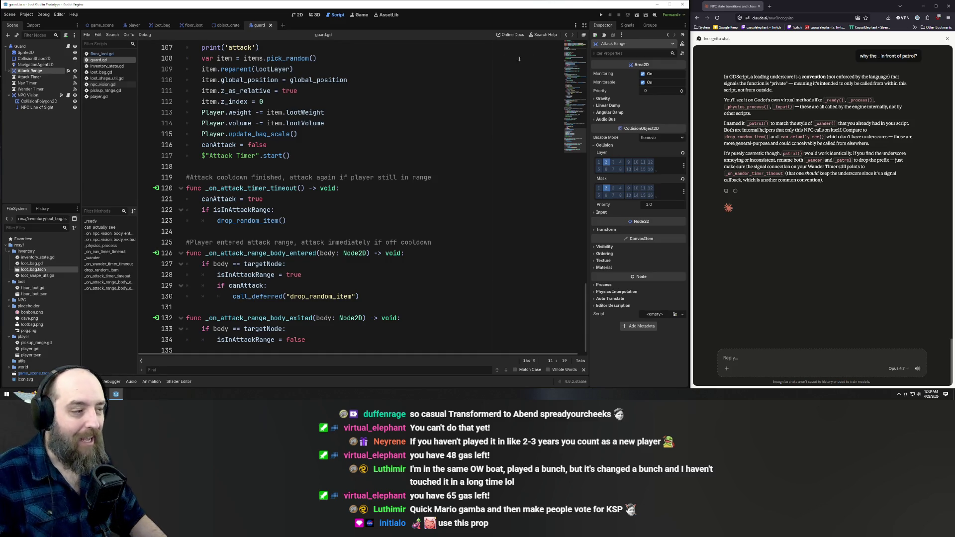
left_click(682, 3)
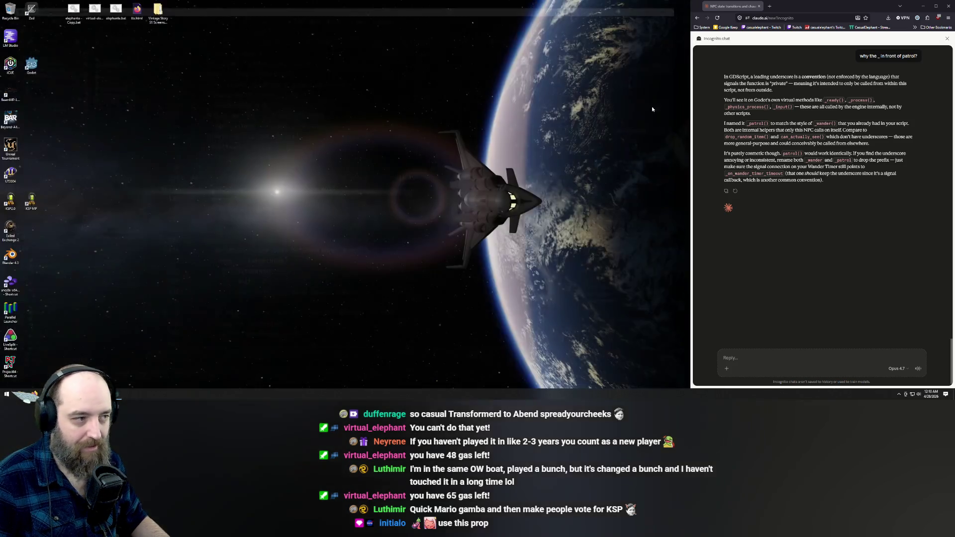
Step: Close the browser chat window and clear the LiveSplit shortcut selection on the desktop
left_click(949, 5)
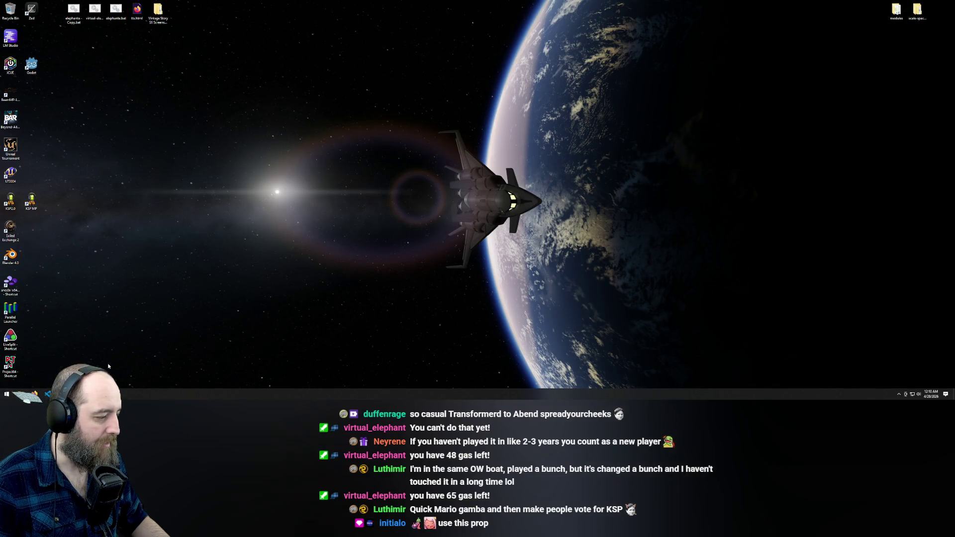
left_click(10, 340)
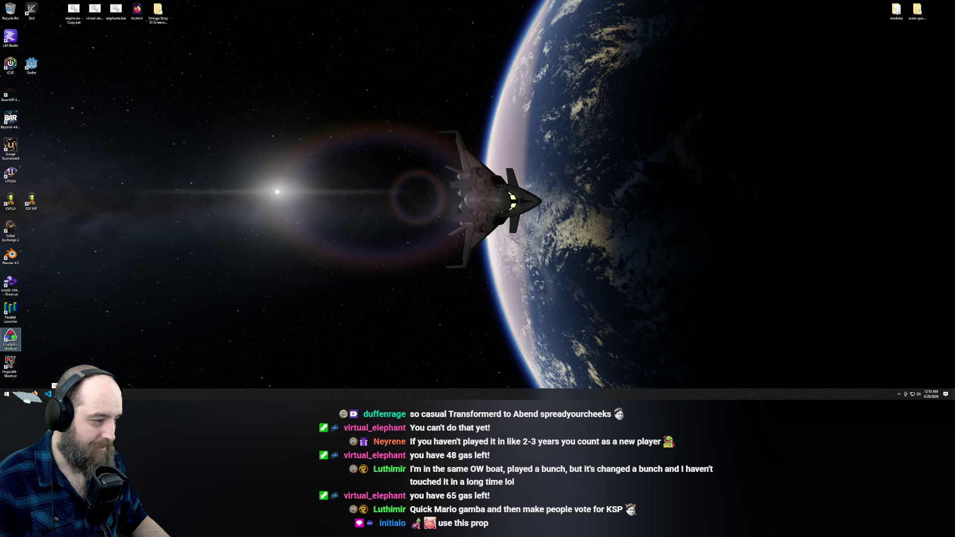
left_click(54, 386)
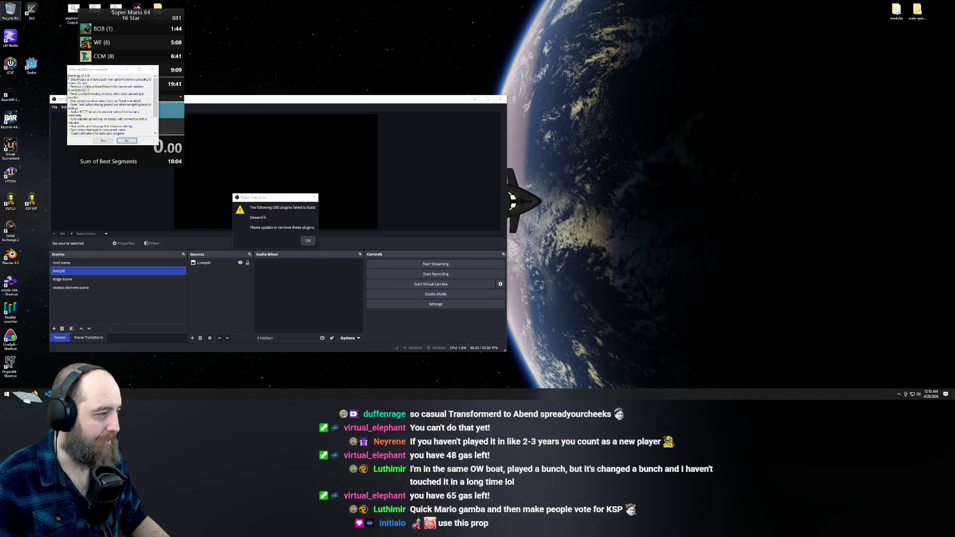
Step: Dismiss the LiveSplit update prompt, OBS update notice and Plugin Load Error dialogs
left_click(154, 70)
left_click(308, 241)
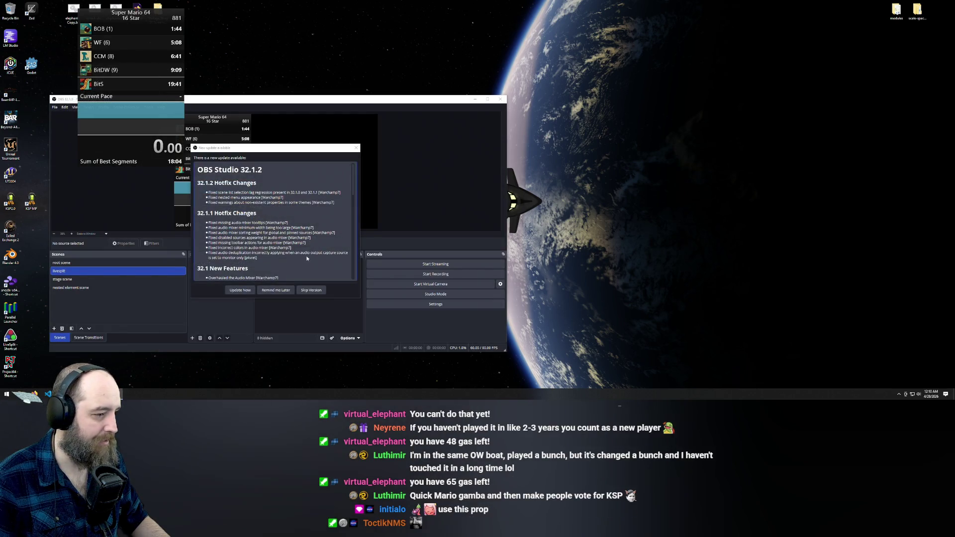
left_click(356, 148)
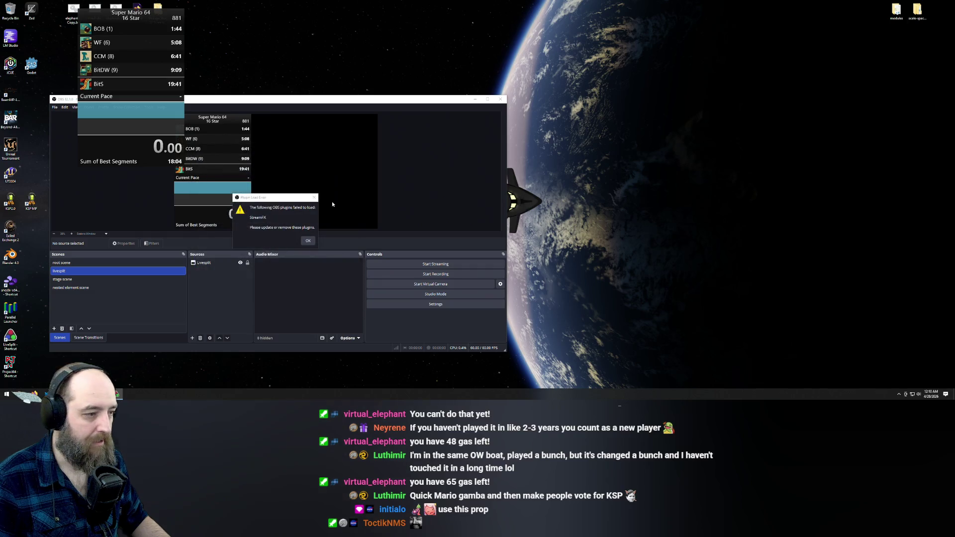
left_click(315, 199)
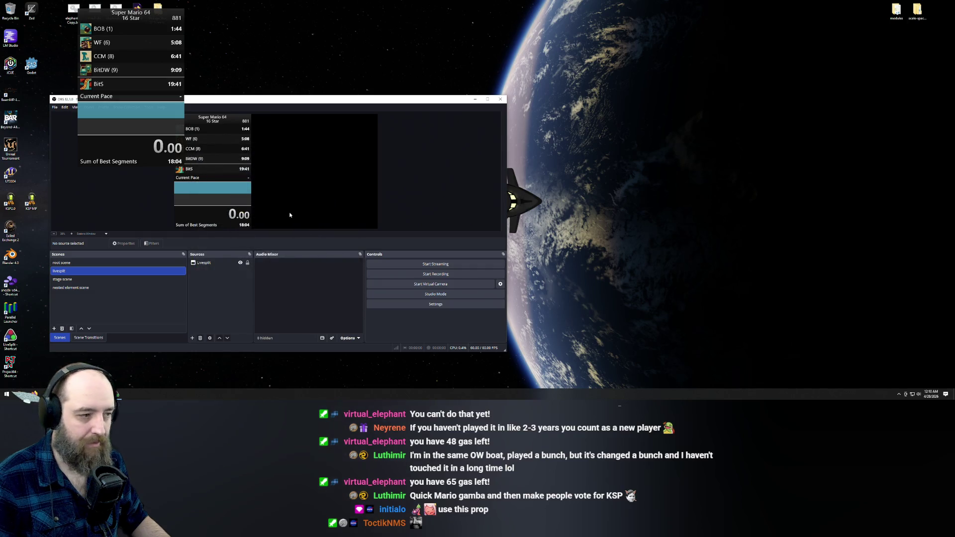
left_click(474, 100)
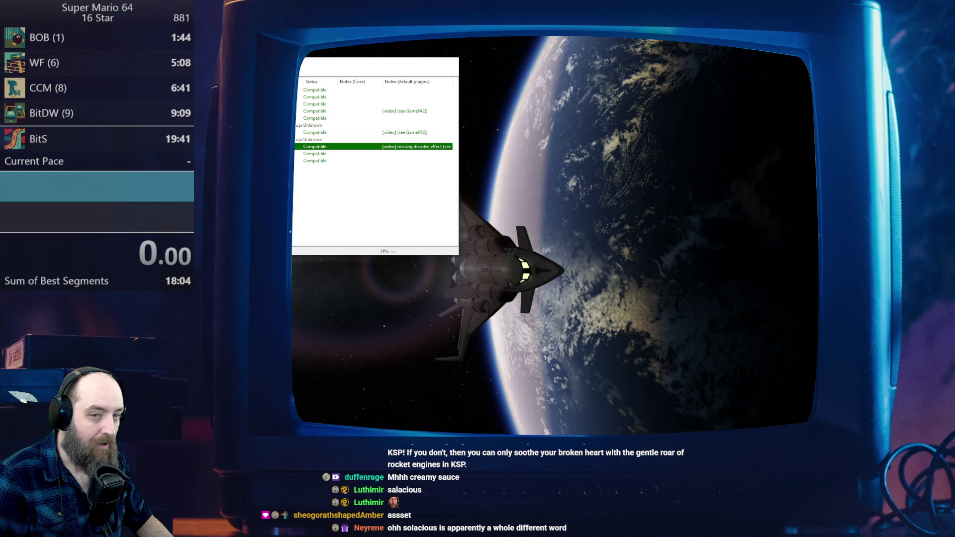
key("Return")
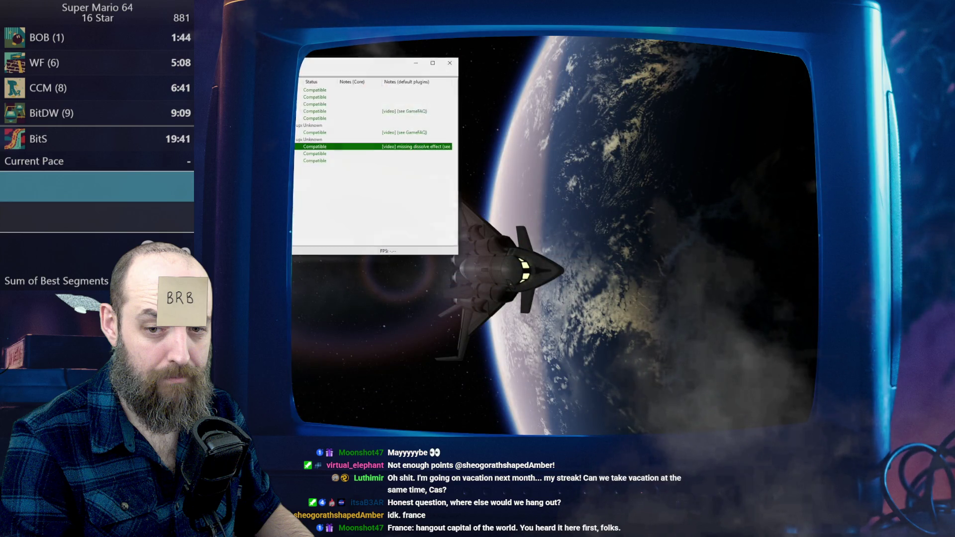
key("Return")
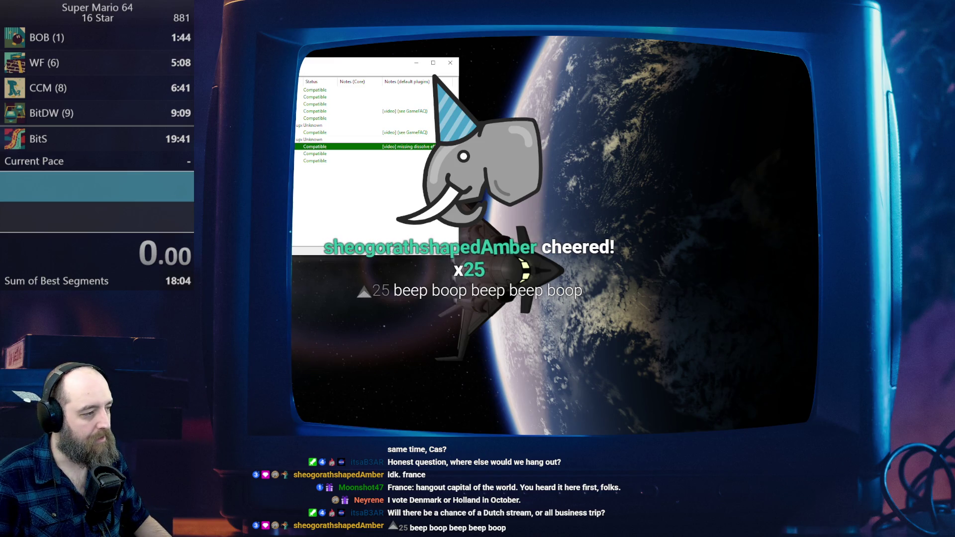
Step: Boot the Super Mario 64 ROM, skip the title screen, and select ERASE on the file-select screen
key("Return")
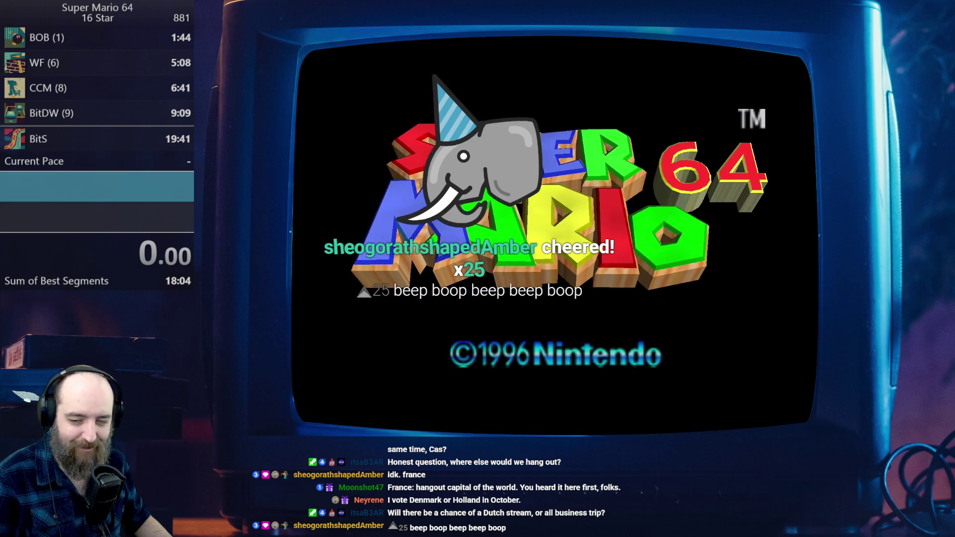
key("Return")
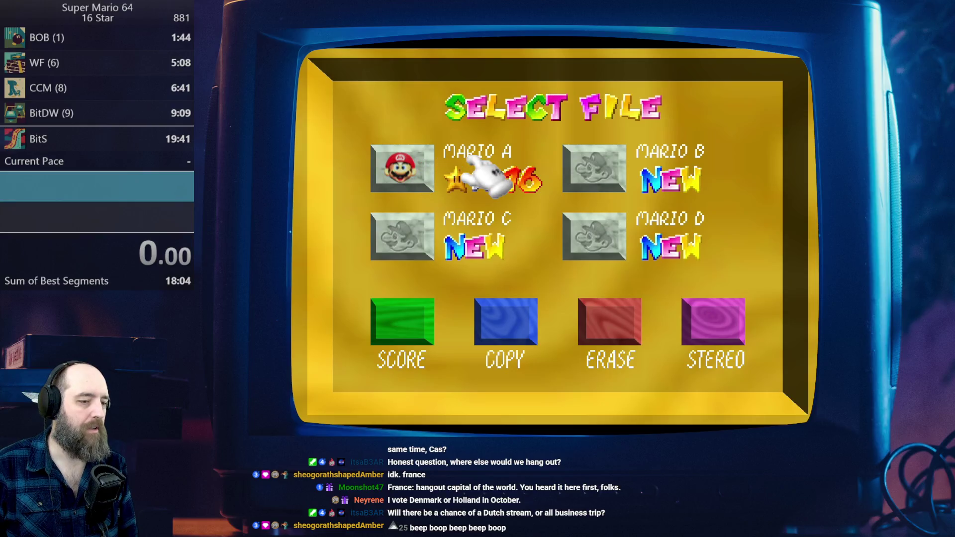
left_click(609, 324)
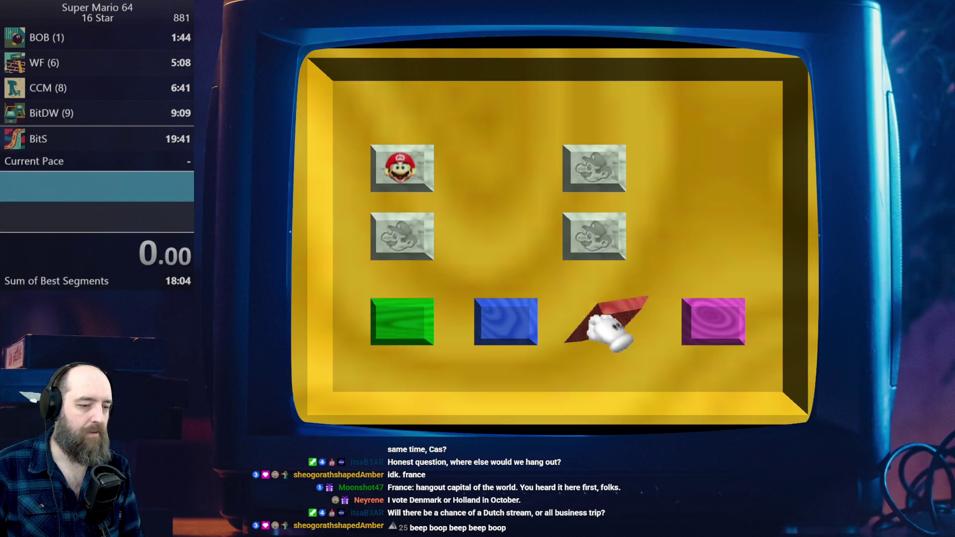
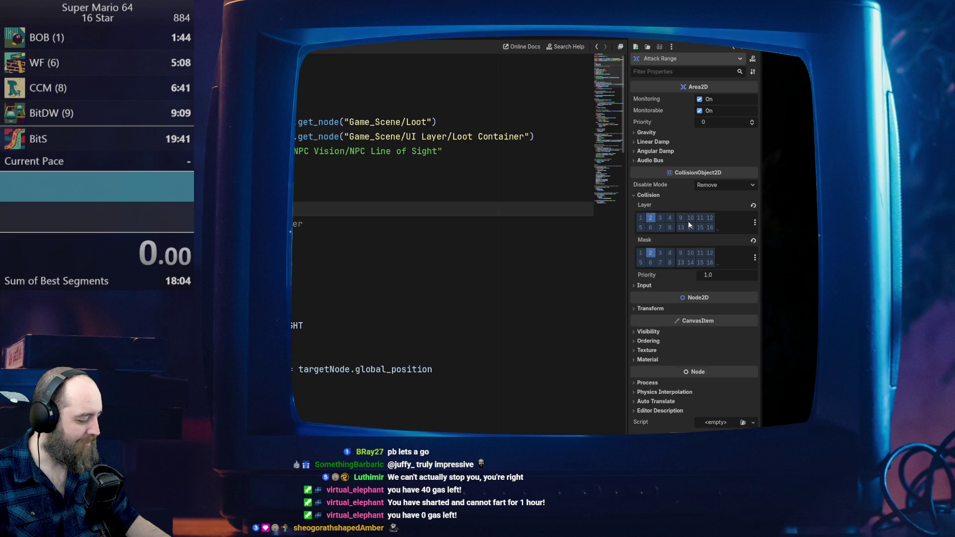
Step: Playtest the prototype's NPC vision cone and loot bag, then close the game window
key("F5")
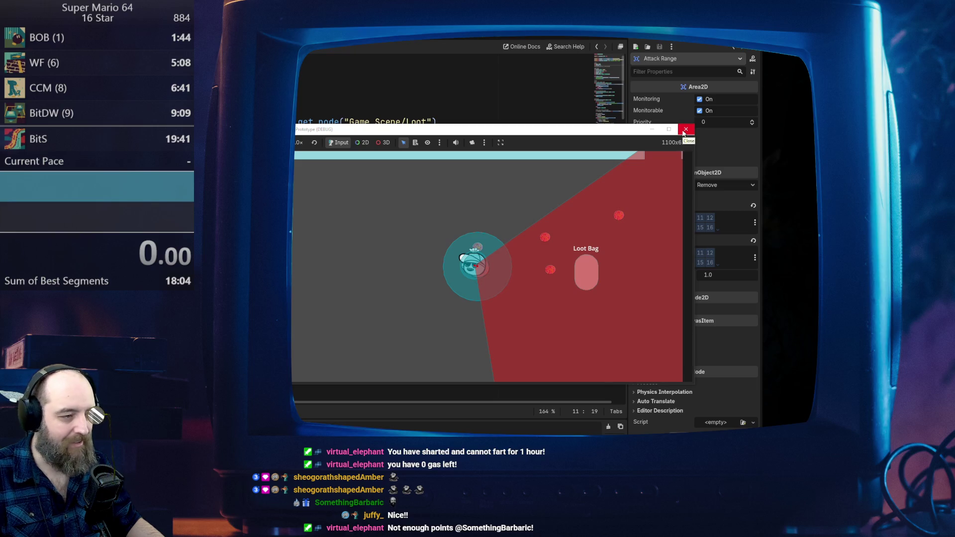
left_click(684, 131)
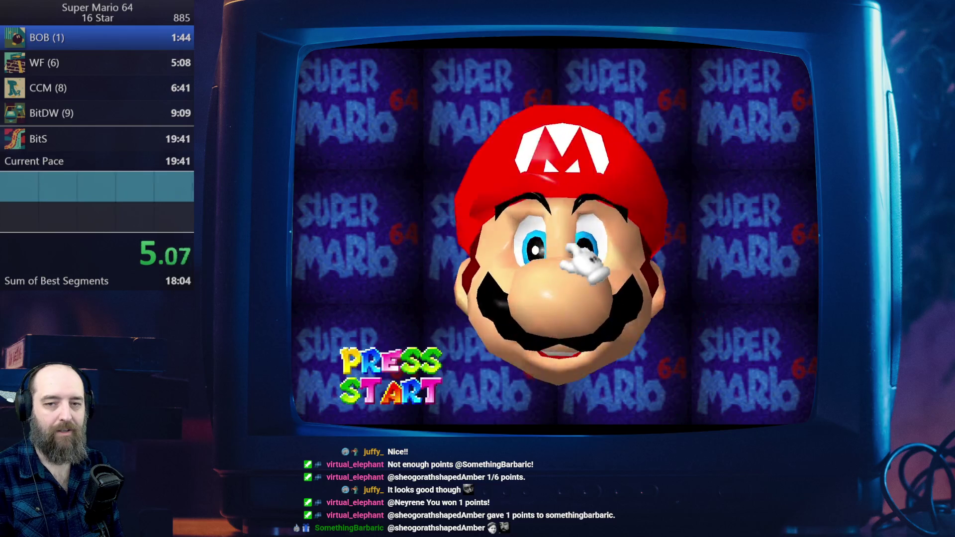
Step: Press Start on the Super Mario 64 title screen to begin the game
key("Return")
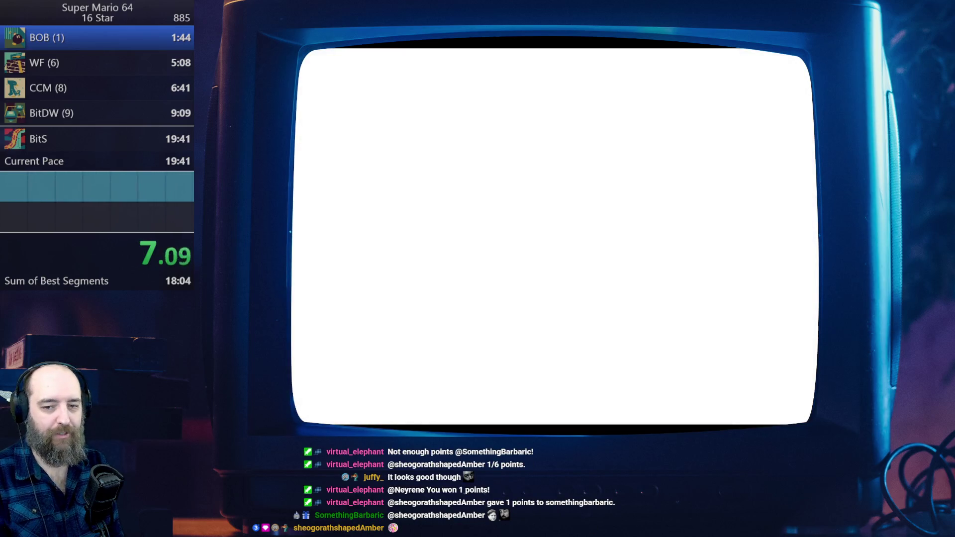